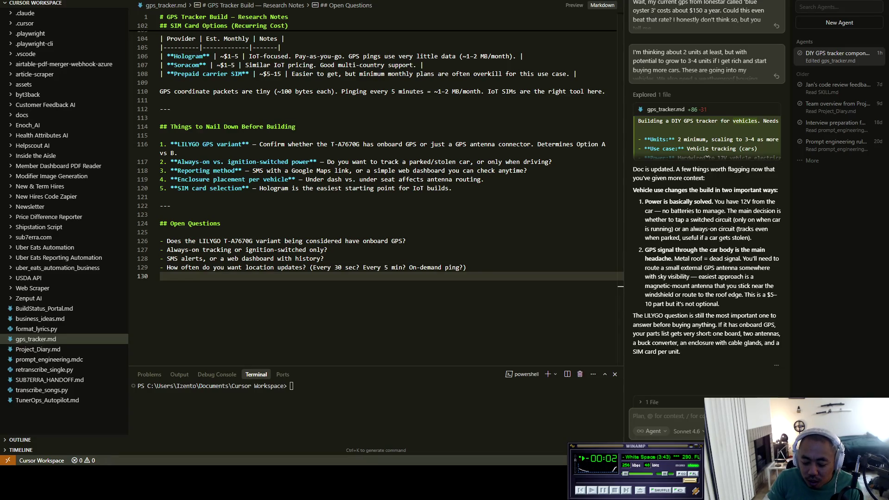
Refocus the notes and mark a spot below the GPS Module Options table.
key("XF86AudioNext")
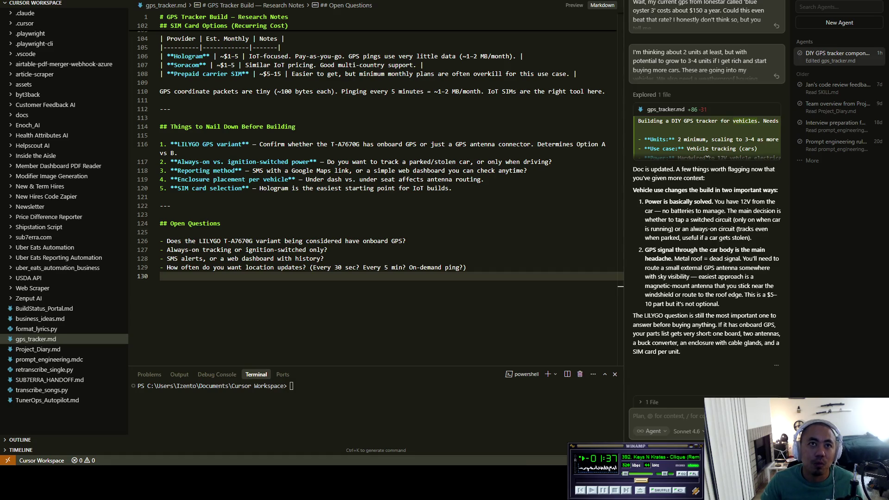
left_click(620, 286)
scroll(621, 286, "up", 3)
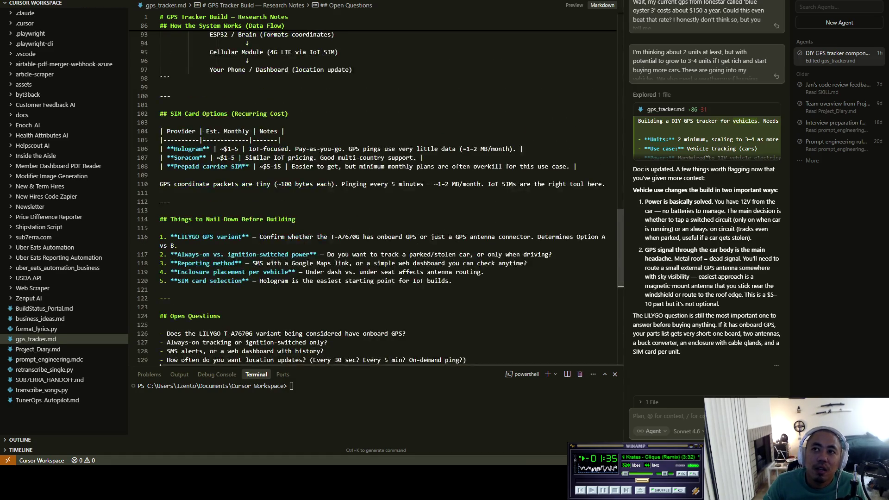
scroll(620, 285, "up", 8)
scroll(620, 285, "up", 5)
scroll(620, 285, "up", 3)
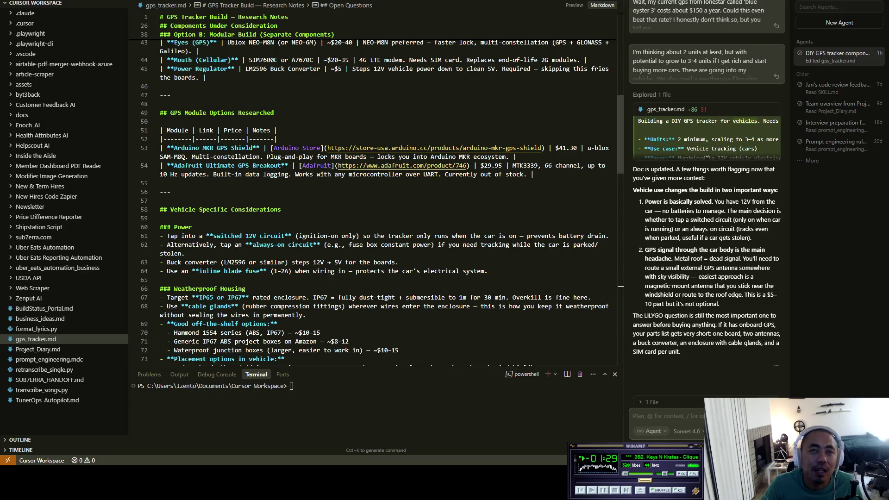
left_click(173, 192)
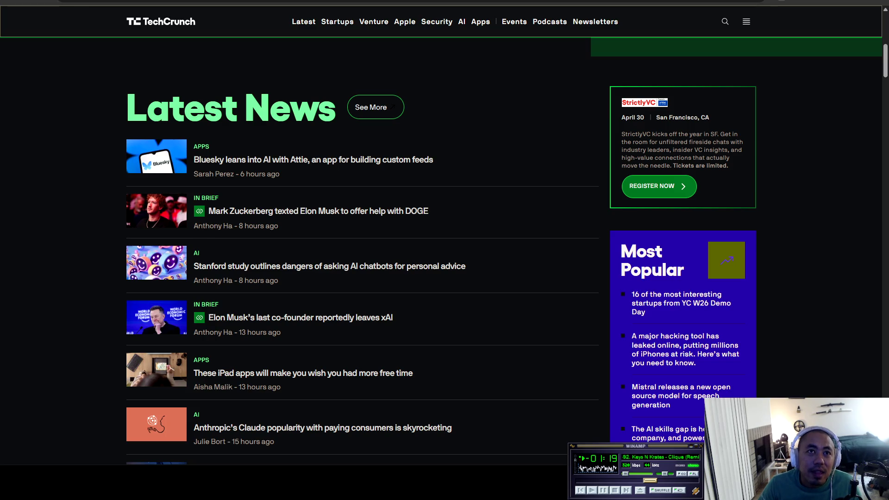
scroll(444, 278, "down", 3)
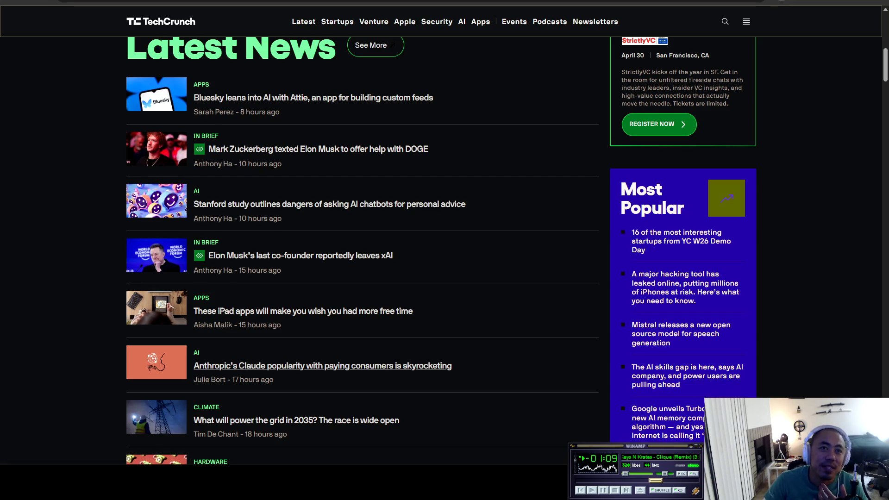
Select and deselect two Latest News headlines, then move to the SpeedTalk GPS tracker plans page.
left_click_drag(192, 294, 451, 366)
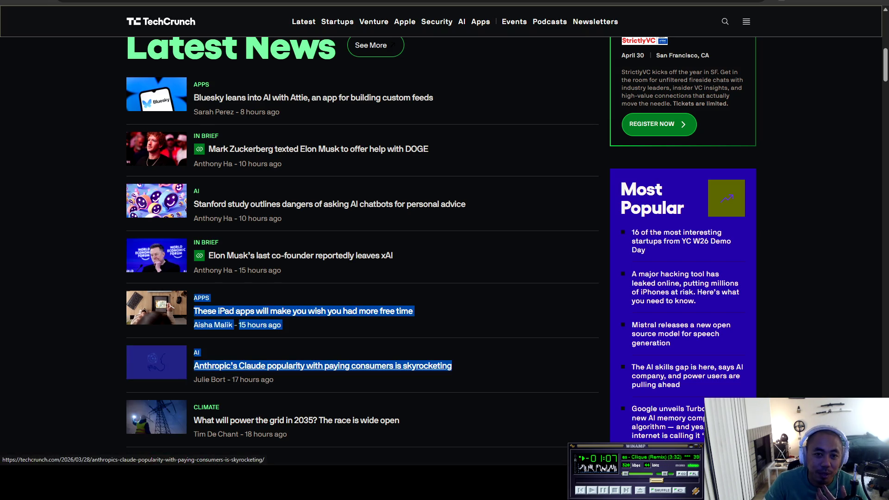
left_click(528, 361)
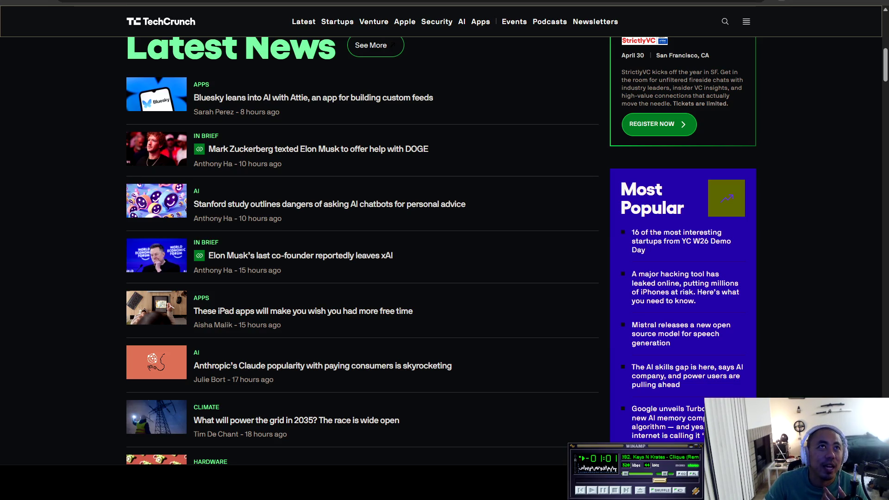
key("ctrl+Tab")
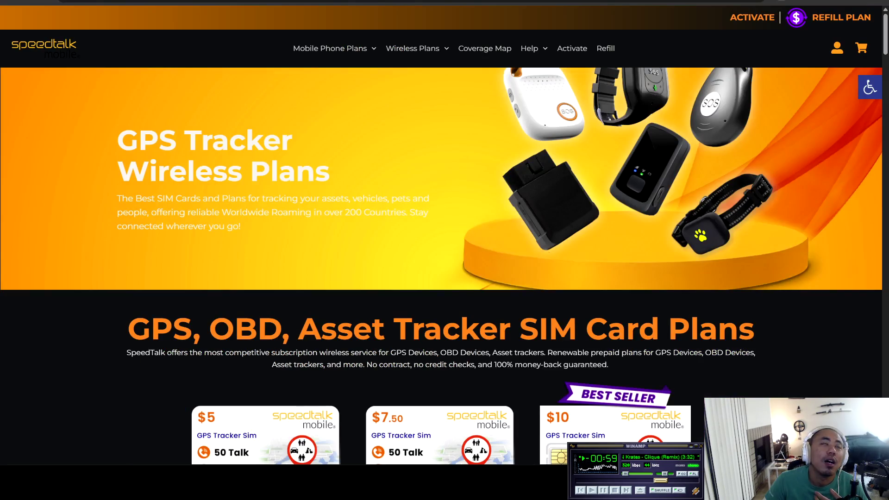
Back out to the SpeedTalk homepage, copy its address, and return to the Cursor notes.
key("ctrl+Tab")
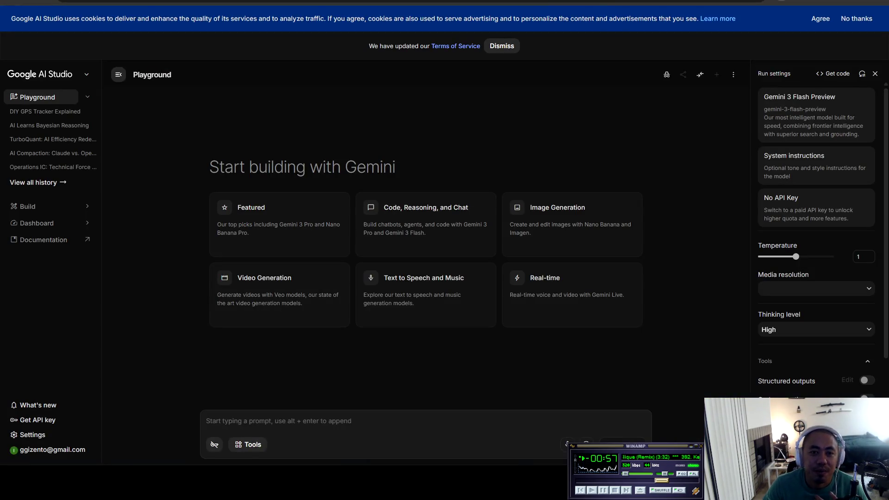
key("ctrl+shift+Tab")
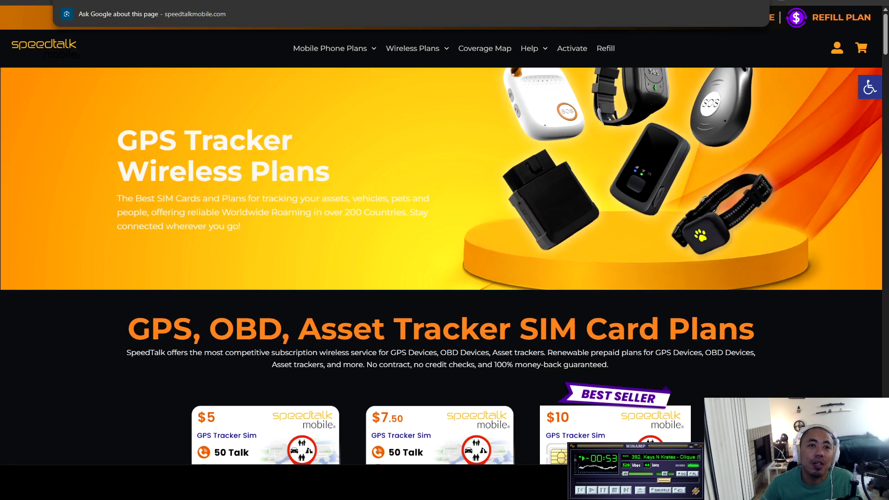
scroll(445, 250, "down", 4)
scroll(444, 250, "up", 4)
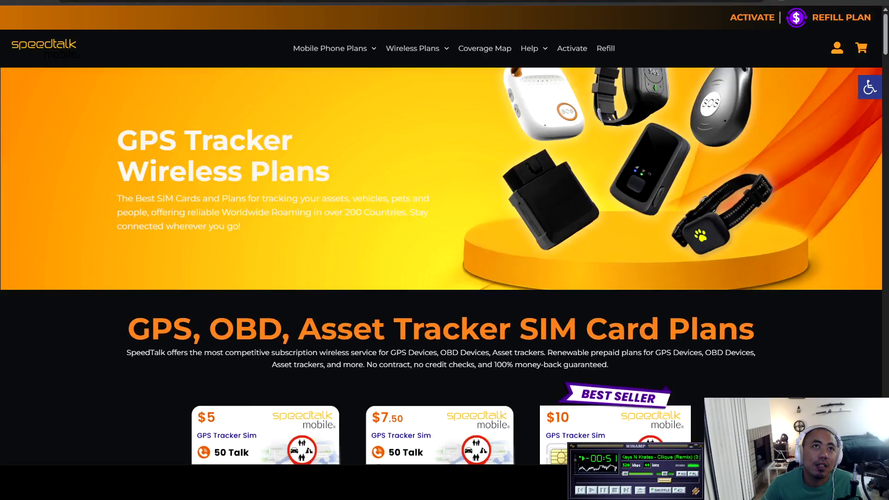
key("alt+Left")
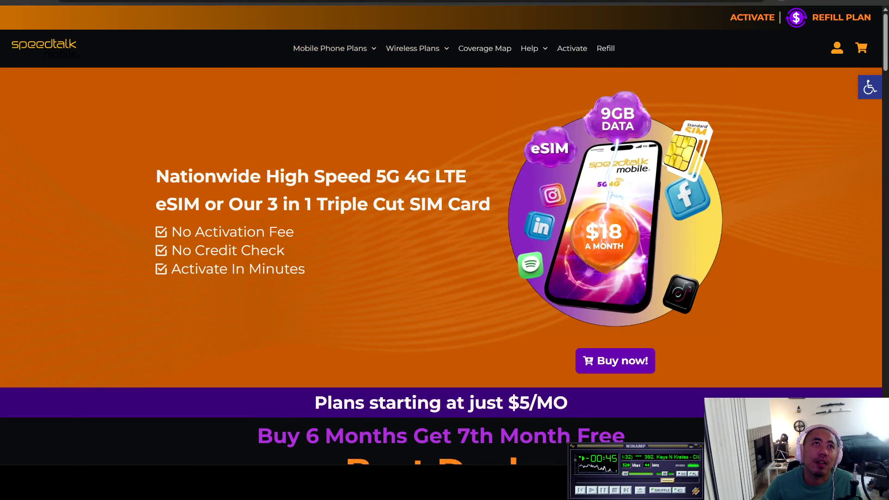
key("ctrl+l")
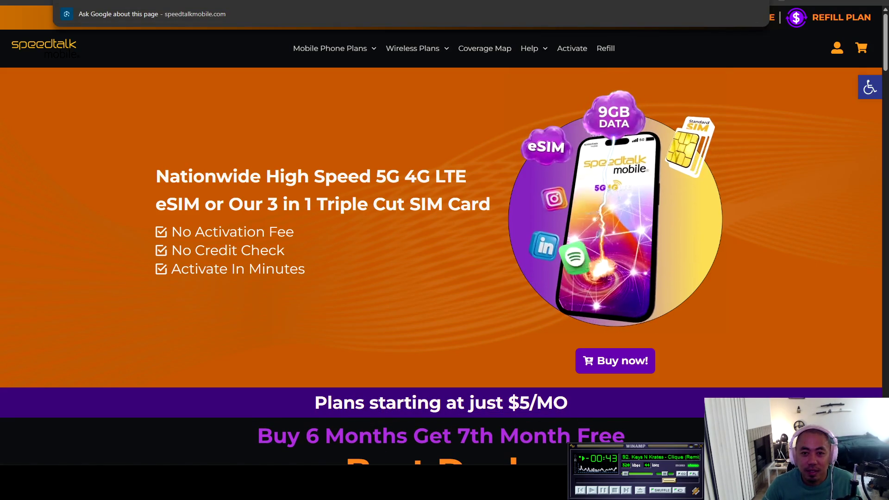
key("alt+Tab")
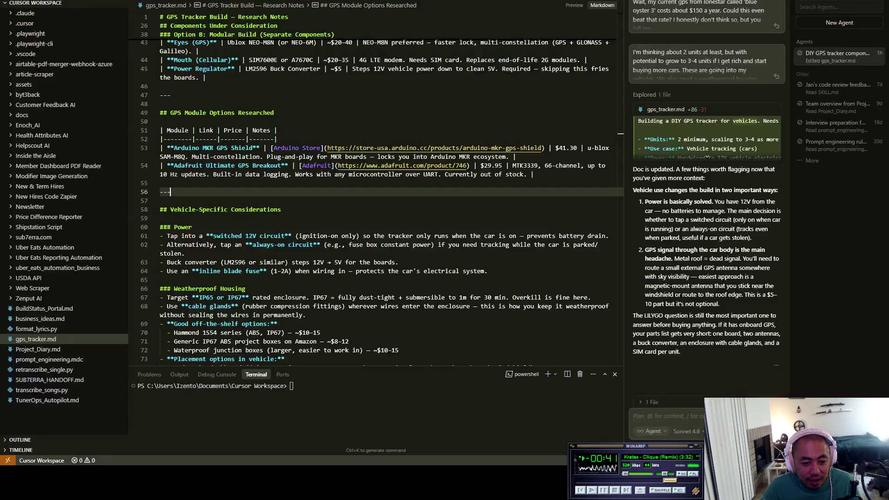
Send the agent two SpeedTalk links asking for the cheapest plan suited to the tracker's SIM cards.
key("ctrl+v")
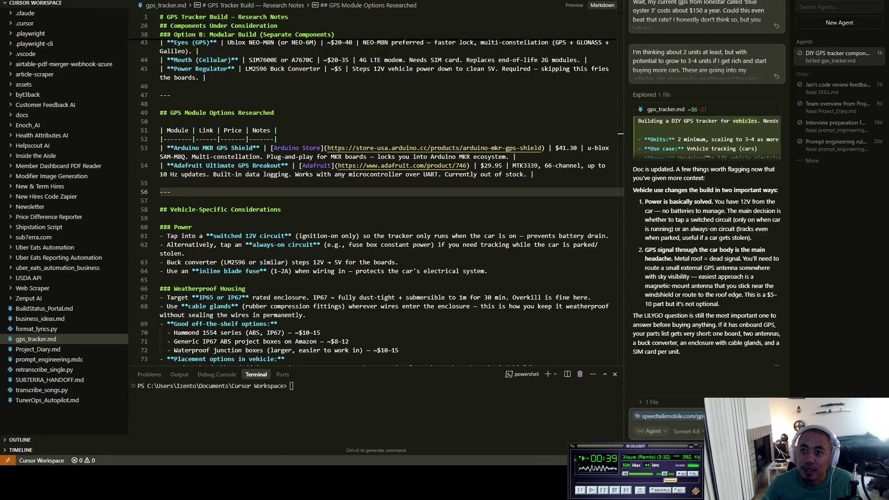
key("alt+Tab")
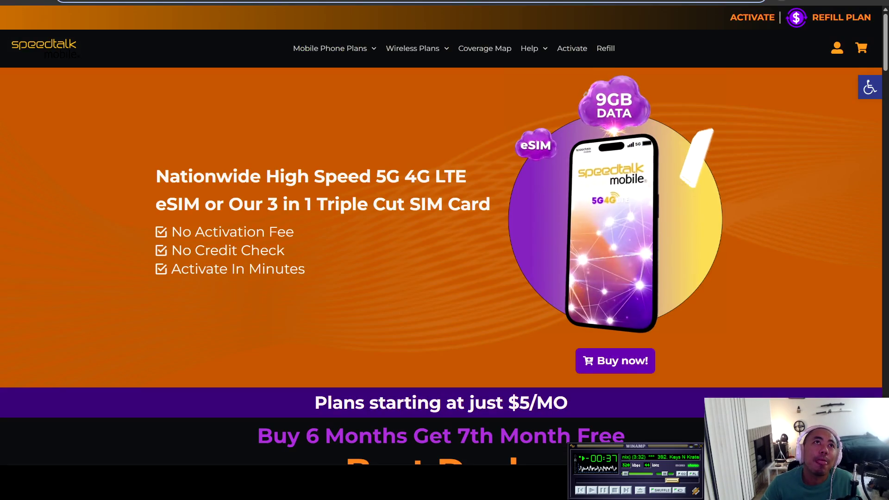
key("alt+Tab")
key("ctrl+v")
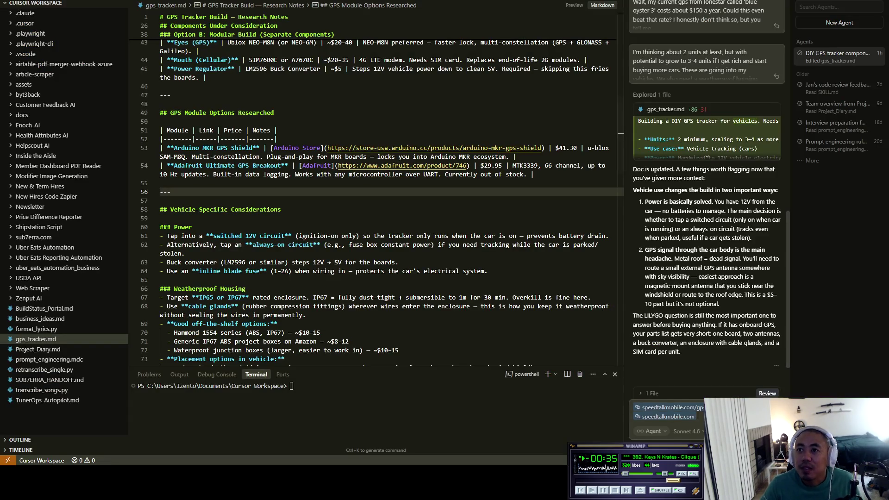
type("ca")
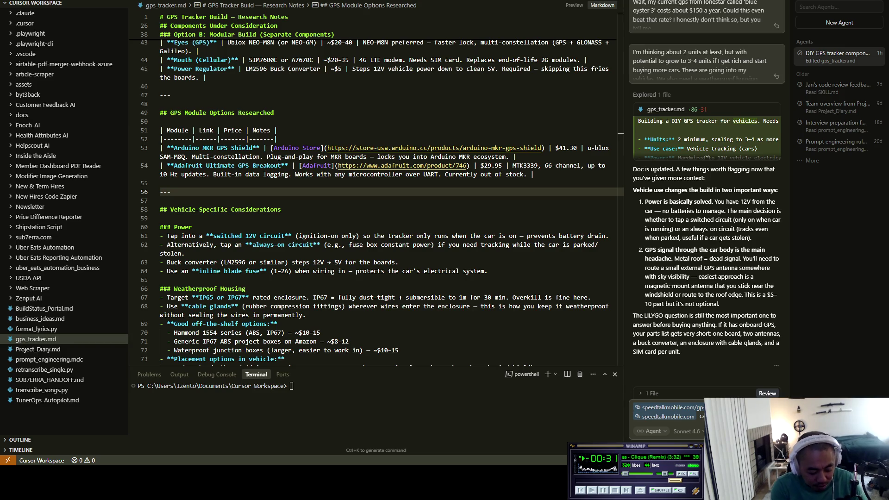
type("to fin")
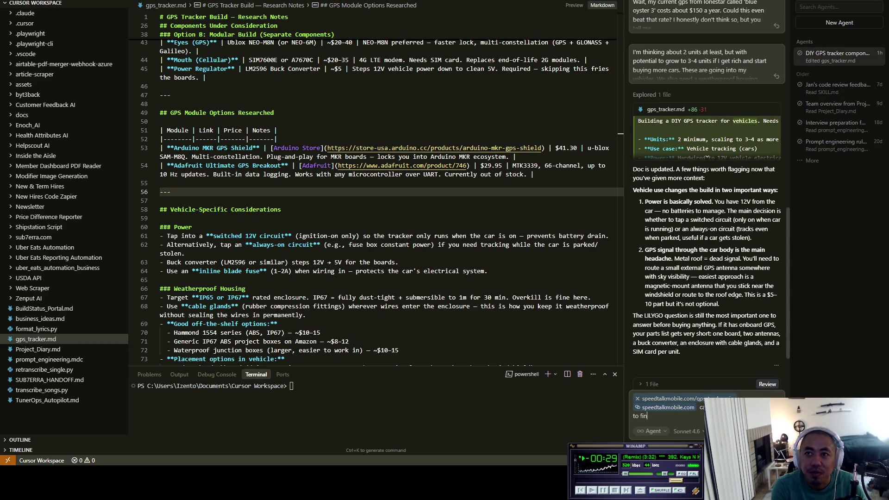
type("d the lowest ")
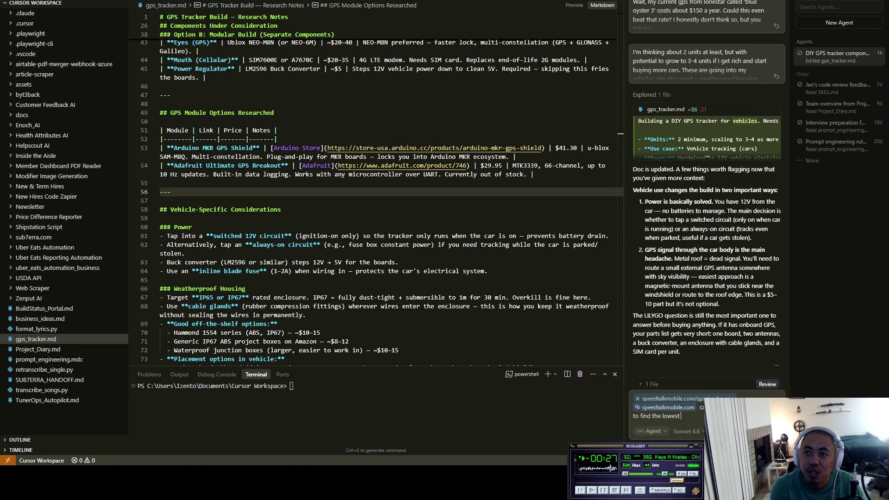
type("plan that")
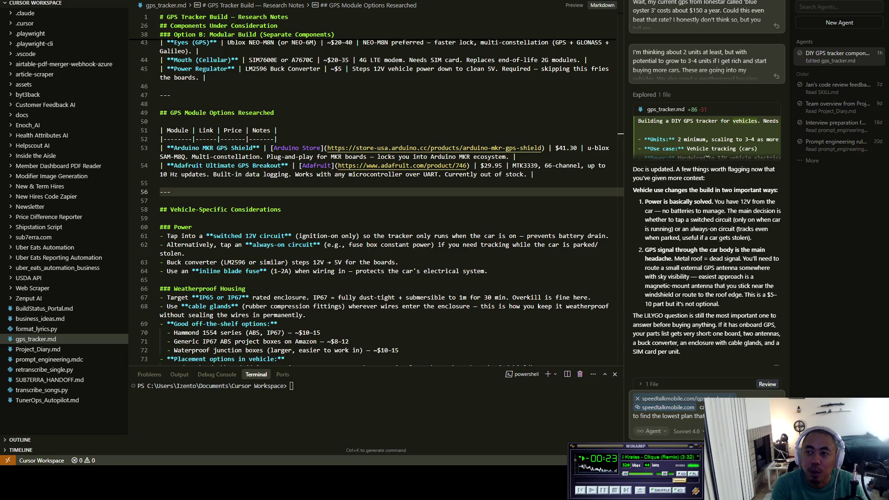
type("s")
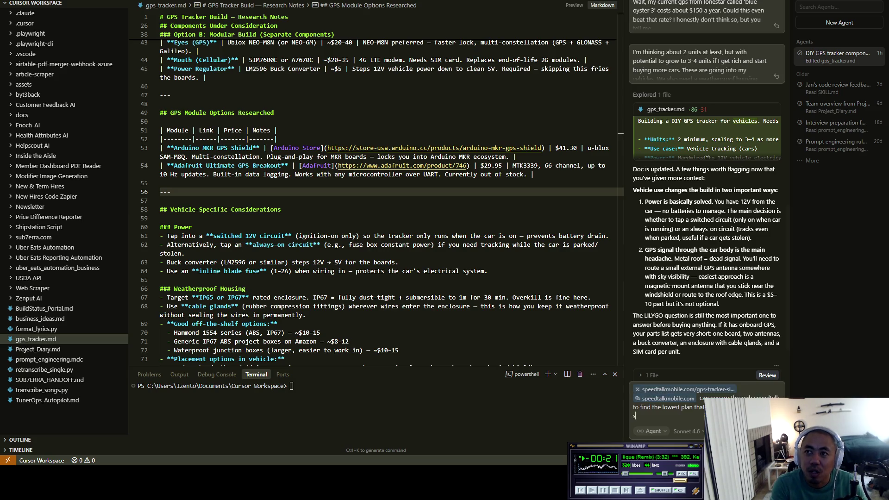
type("trategy?")
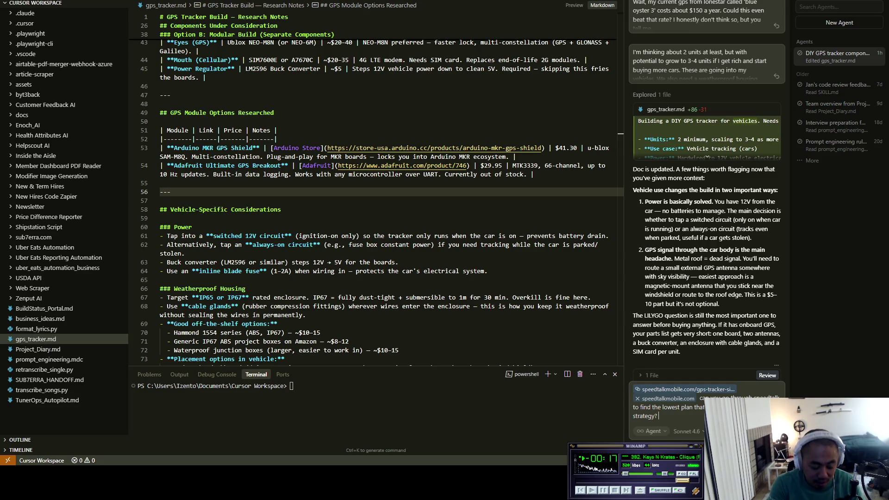
type(" I think they m")
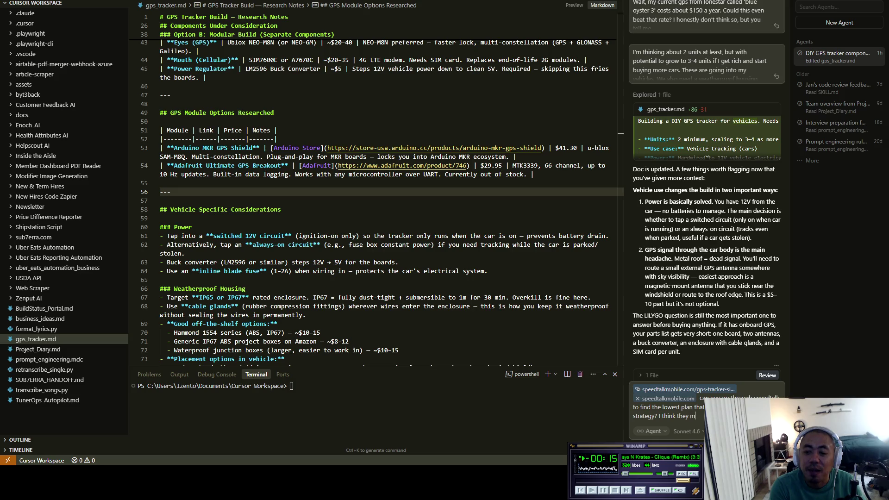
type("ight")
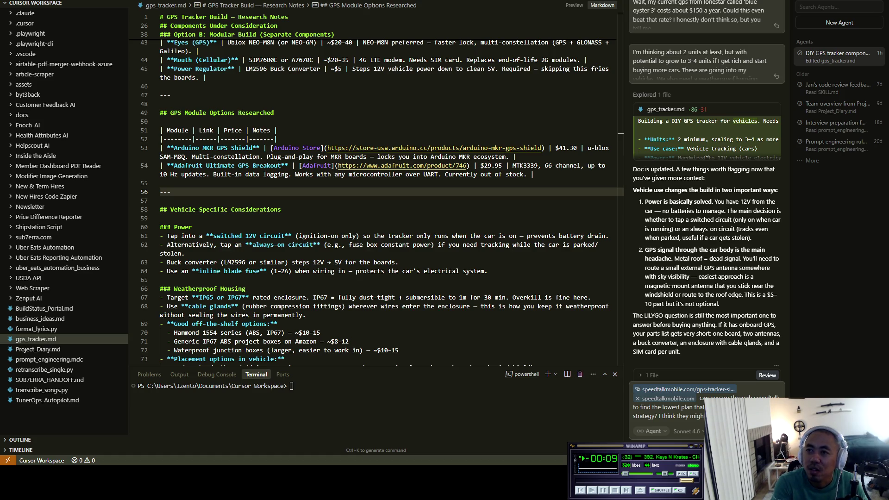
type("for sim")
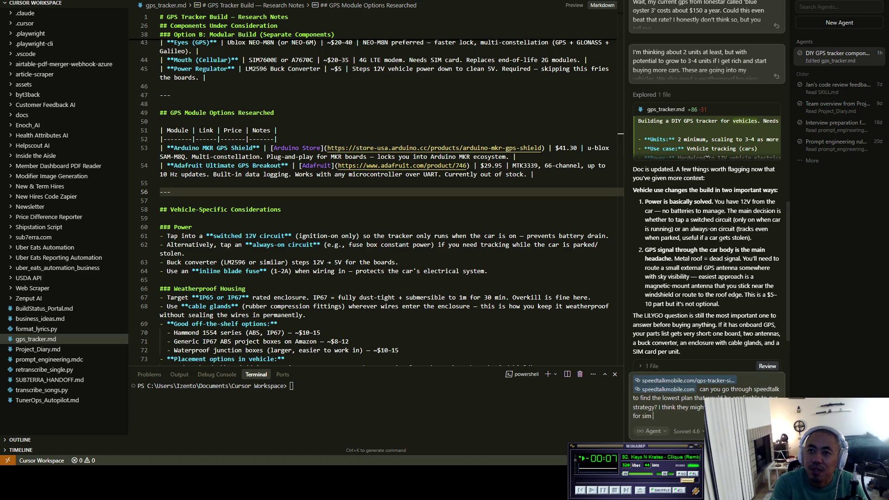
type(" cards.")
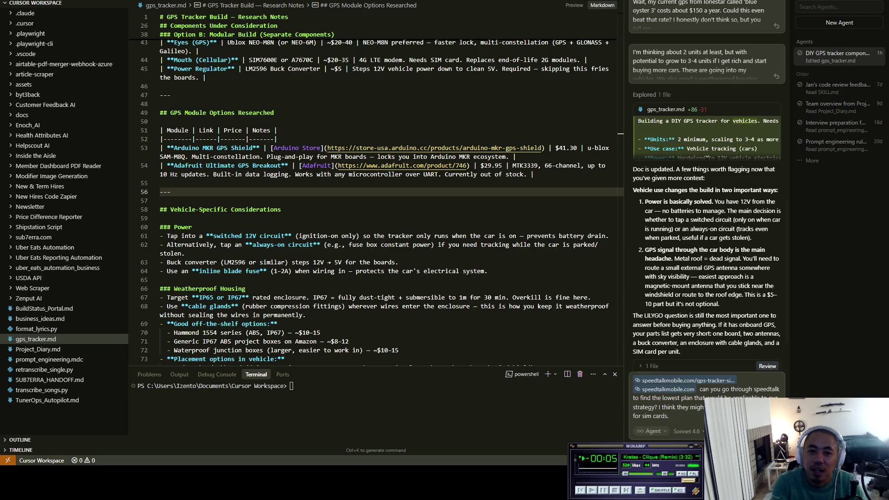
type(" I dunno, you")
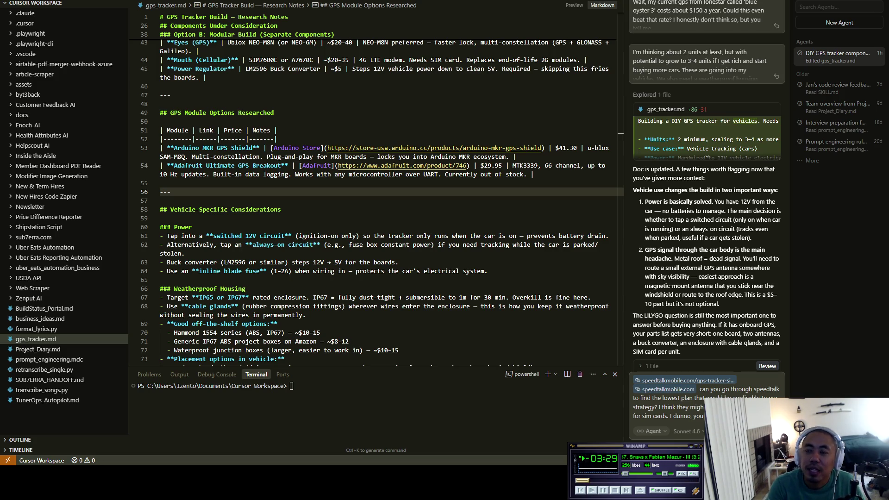
key("Return")
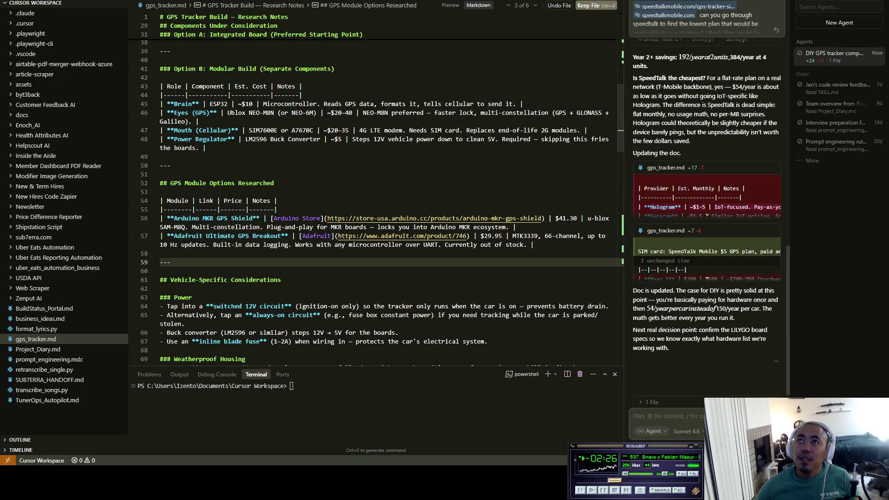
scroll(708, 201, "up", 5)
scroll(708, 202, "up", 5)
scroll(708, 201, "up", 5)
scroll(709, 201, "up", 5)
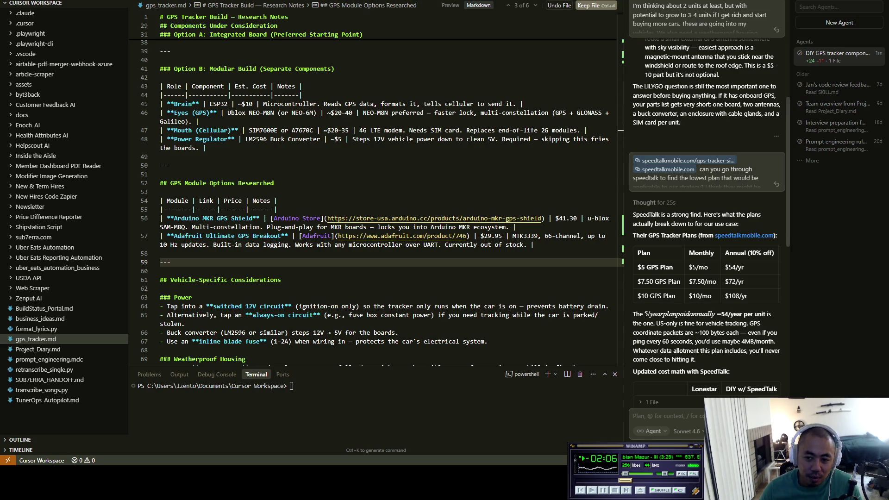
scroll(706, 344, "up", 2)
scroll(706, 346, "up", 1)
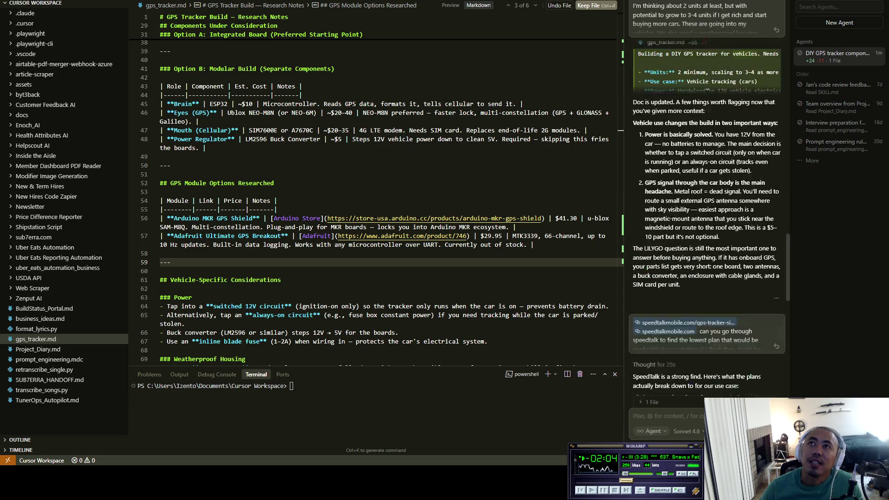
scroll(707, 345, "up", 2)
scroll(707, 346, "up", 1)
scroll(706, 278, "down", 2)
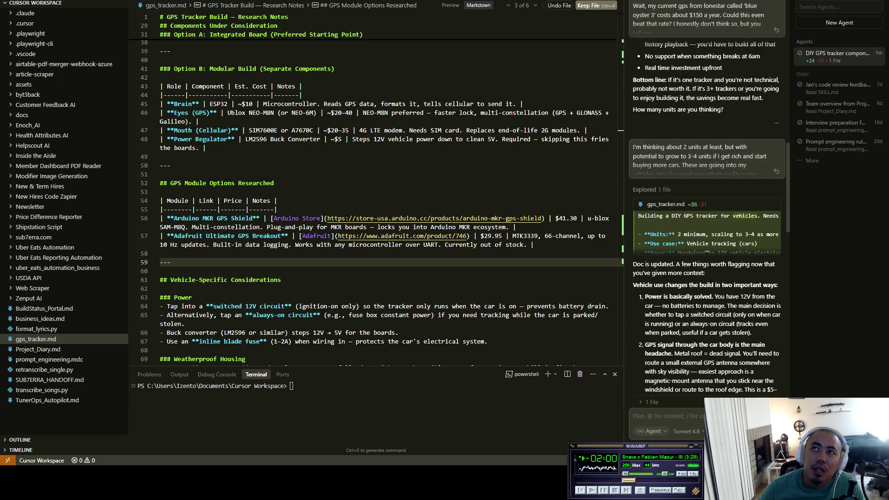
scroll(707, 278, "down", 2)
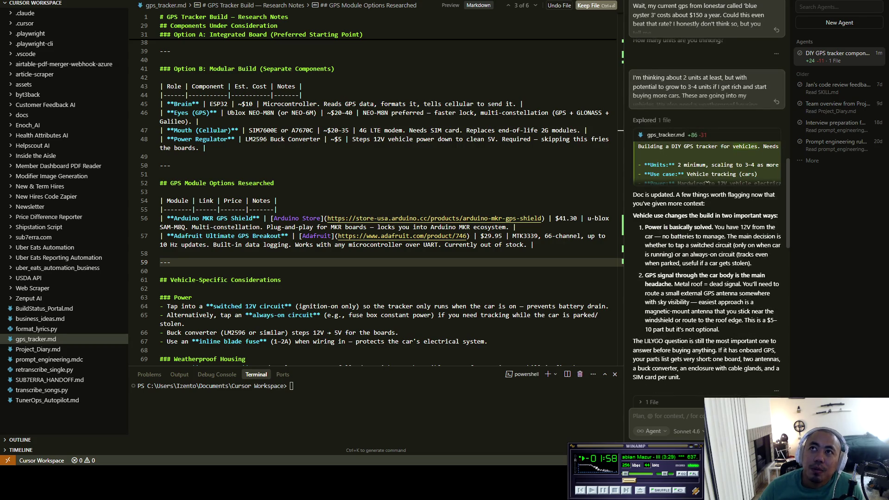
scroll(707, 277, "down", 2)
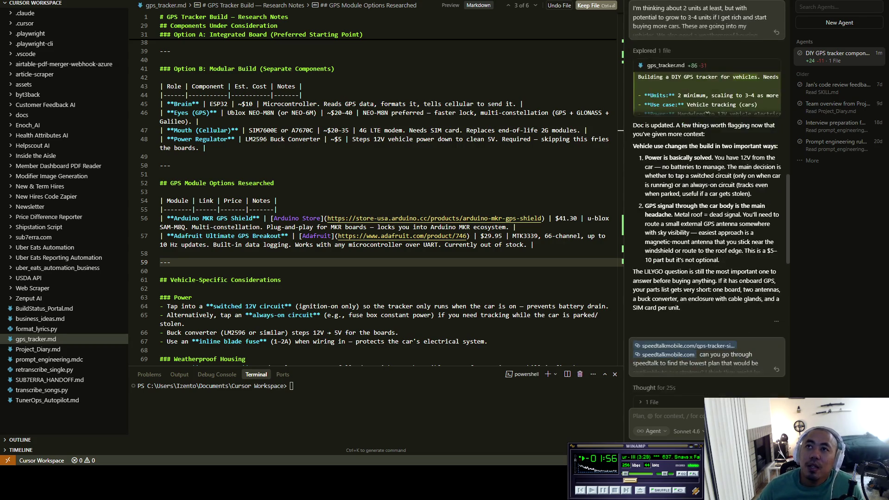
scroll(706, 278, "down", 3)
scroll(706, 278, "down", 3)
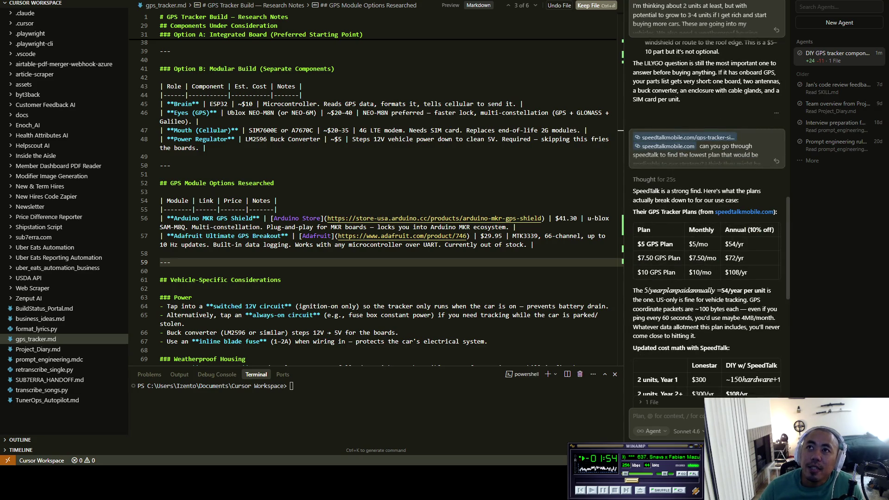
left_click_drag(675, 190, 739, 200)
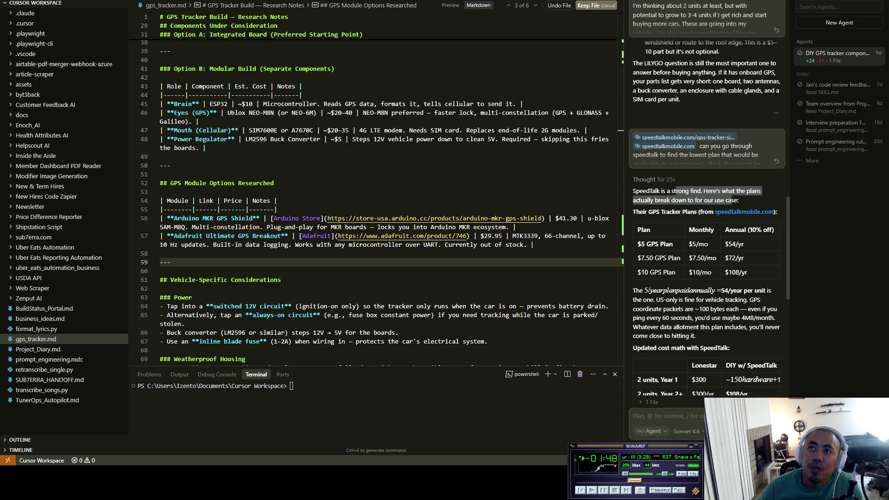
Read through the agent's SpeedTalk plan breakdown: the $7.50 row, the $5 plan's yearly cost and 60-second pinging.
mouse_move(739, 199)
left_mouse_down()
mouse_move(696, 212)
mouse_move(776, 212)
mouse_move(674, 244)
mouse_move(744, 244)
left_mouse_up()
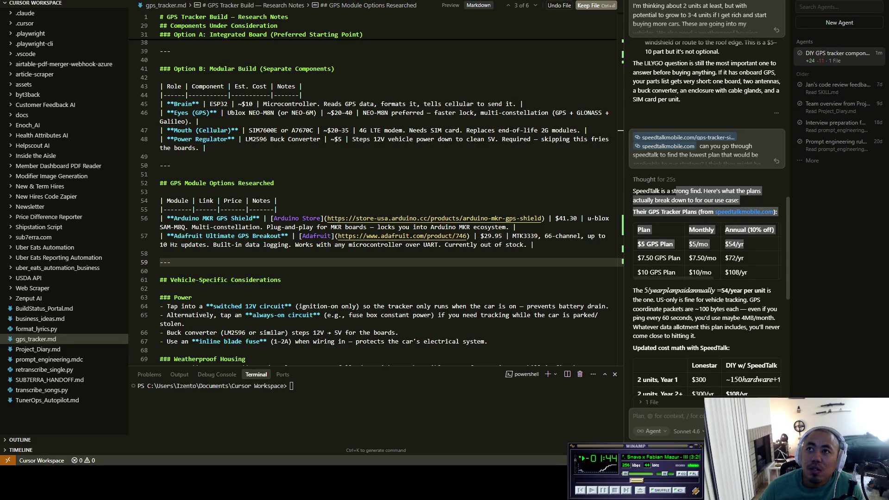
scroll(708, 208, "down", 1)
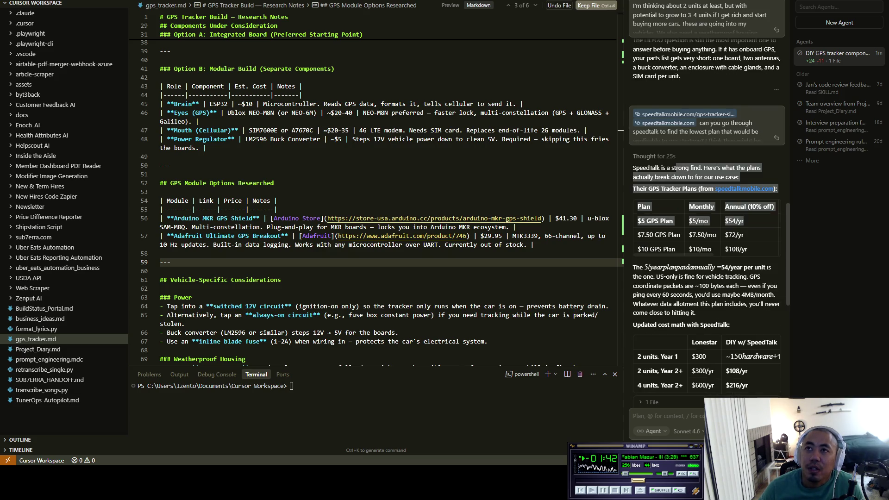
scroll(709, 209, "down", 1)
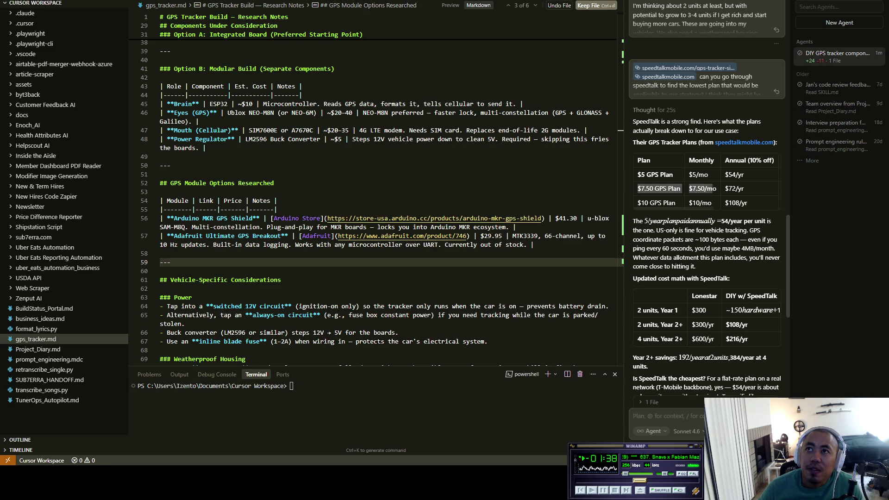
left_click_drag(637, 189, 744, 188)
left_click(745, 188)
mouse_move(632, 221)
left_mouse_down()
mouse_move(753, 221)
mouse_move(656, 230)
mouse_move(725, 230)
left_mouse_up()
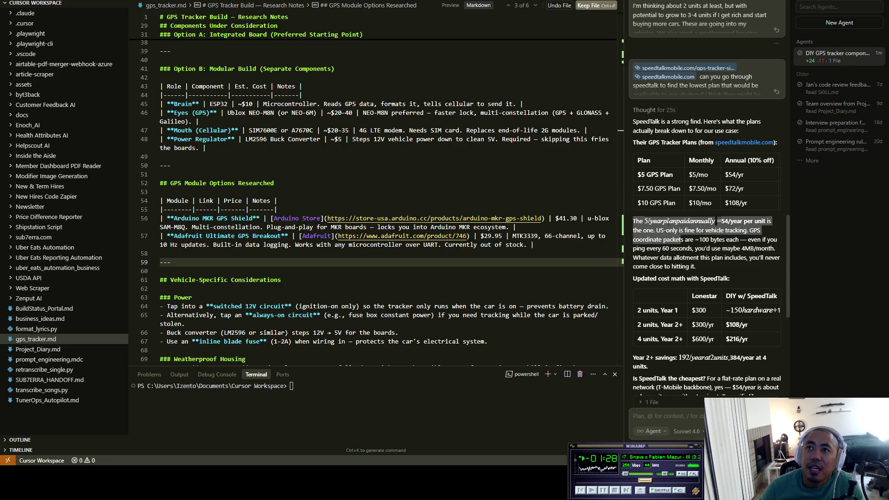
mouse_move(725, 230)
left_mouse_down()
mouse_move(685, 239)
mouse_move(737, 239)
mouse_move(683, 249)
left_mouse_up()
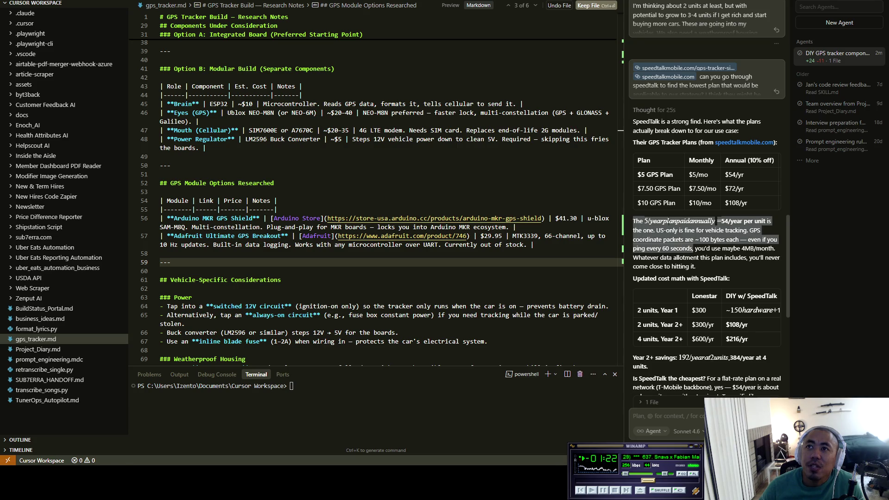
mouse_move(678, 248)
left_mouse_down()
mouse_move(767, 248)
mouse_move(692, 257)
mouse_move(761, 257)
mouse_move(696, 267)
mouse_move(731, 279)
left_mouse_up()
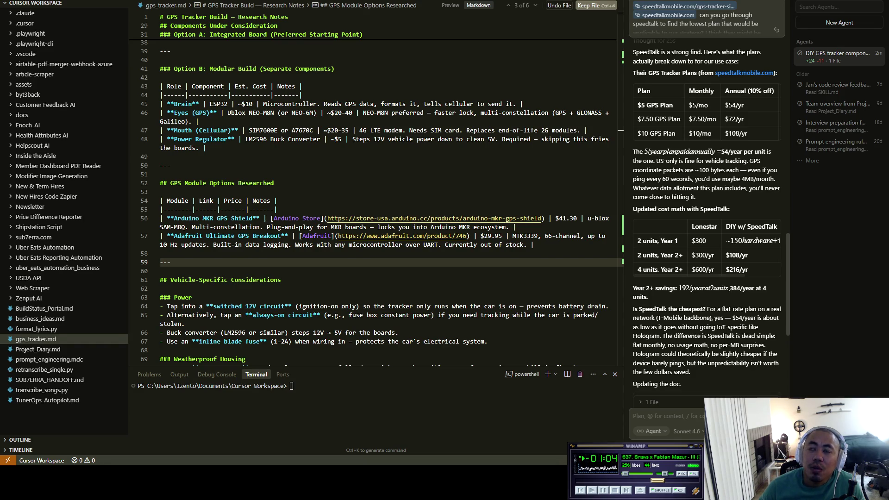
Review the 2-unit Year 1 cost row and the Year 2+ savings line against Lonestar.
left_click_drag(638, 241, 694, 241)
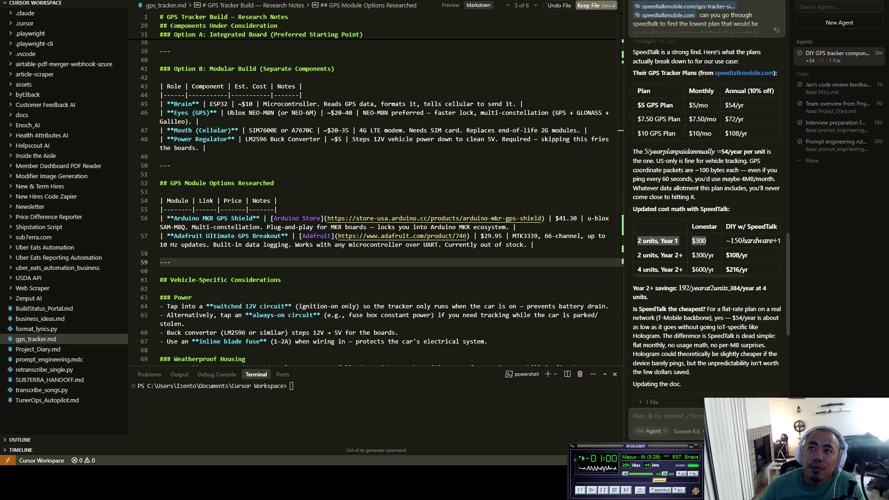
mouse_move(705, 240)
left_mouse_down()
mouse_move(778, 240)
mouse_move(643, 240)
mouse_move(653, 255)
mouse_move(749, 256)
mouse_move(749, 270)
mouse_move(678, 270)
mouse_move(749, 269)
left_mouse_up()
left_click(652, 256)
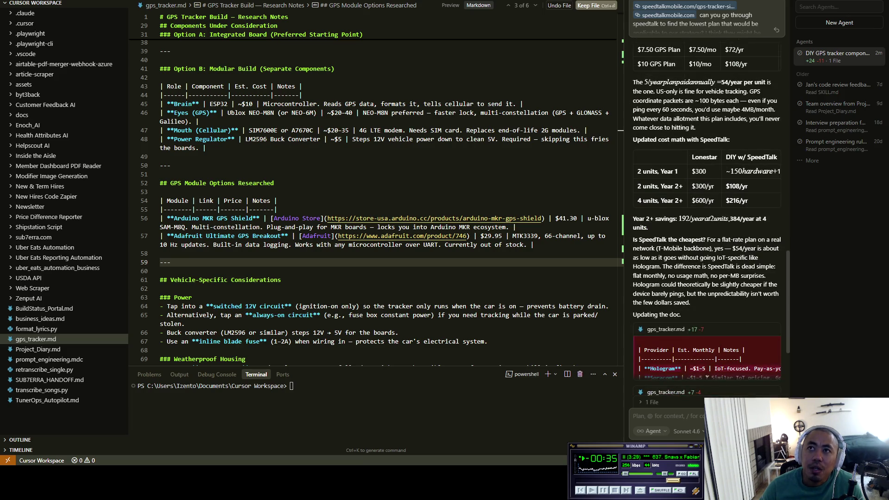
left_click_drag(632, 219, 680, 219)
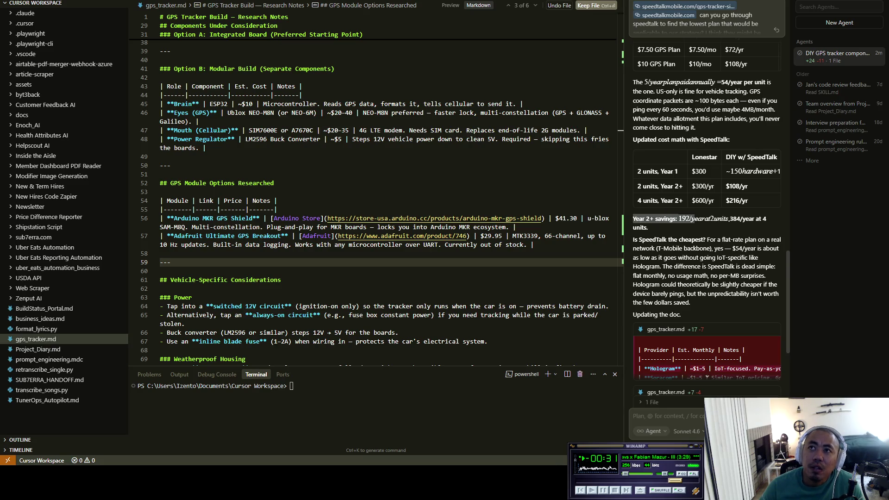
mouse_move(714, 219)
left_mouse_down()
mouse_move(755, 219)
mouse_move(649, 227)
mouse_move(653, 239)
mouse_move(776, 240)
mouse_move(641, 248)
mouse_move(778, 249)
mouse_move(751, 258)
mouse_move(636, 257)
mouse_move(756, 257)
mouse_move(636, 257)
mouse_move(775, 266)
mouse_move(665, 275)
mouse_move(764, 275)
mouse_move(720, 284)
mouse_move(657, 284)
mouse_move(769, 284)
mouse_move(751, 293)
mouse_move(736, 284)
mouse_move(661, 294)
mouse_move(780, 293)
mouse_move(691, 303)
left_mouse_up()
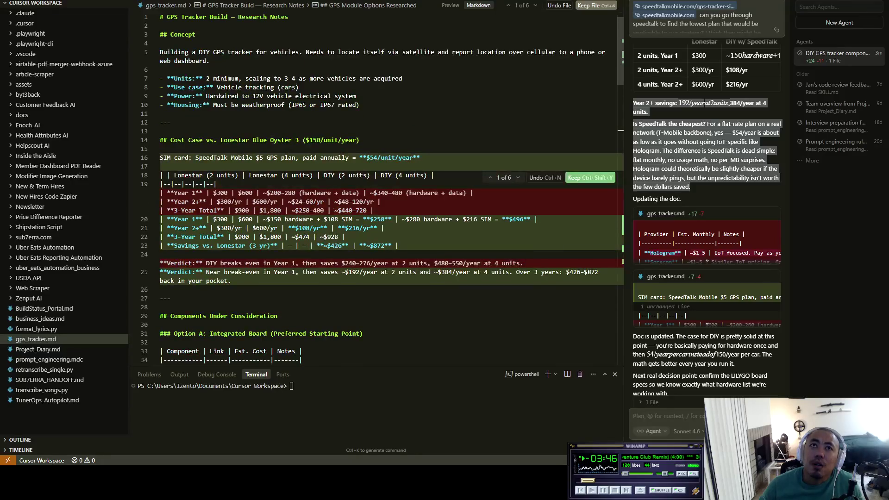
Accept the agent's SpeedTalk cost edits and read its doc-updated summary with the yearly comparison.
key("ctrl+Return")
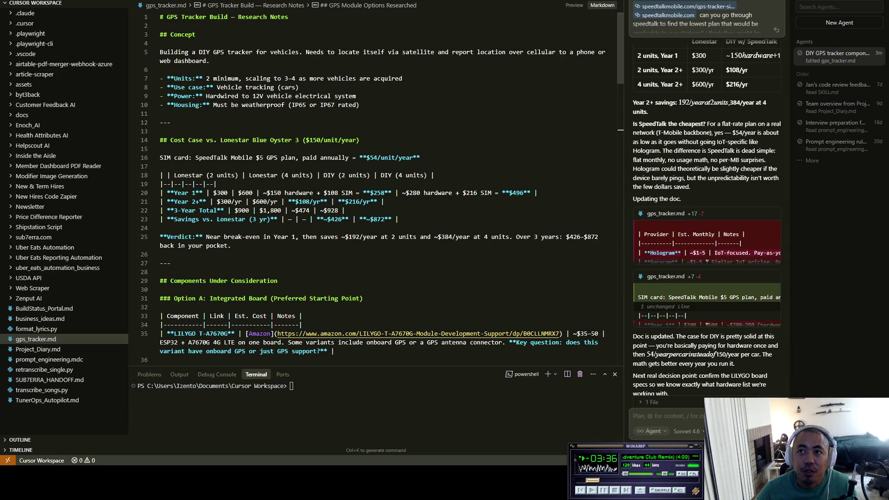
scroll(706, 278, "down", 1)
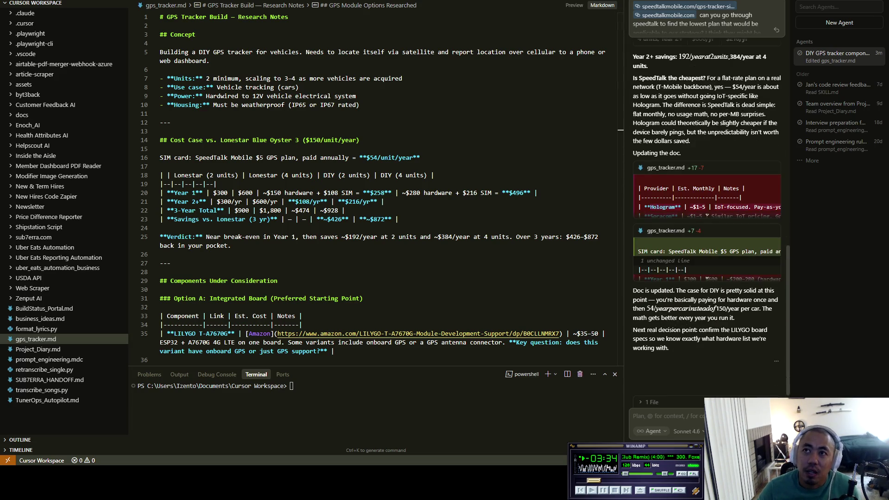
scroll(375, 195, "down", 1)
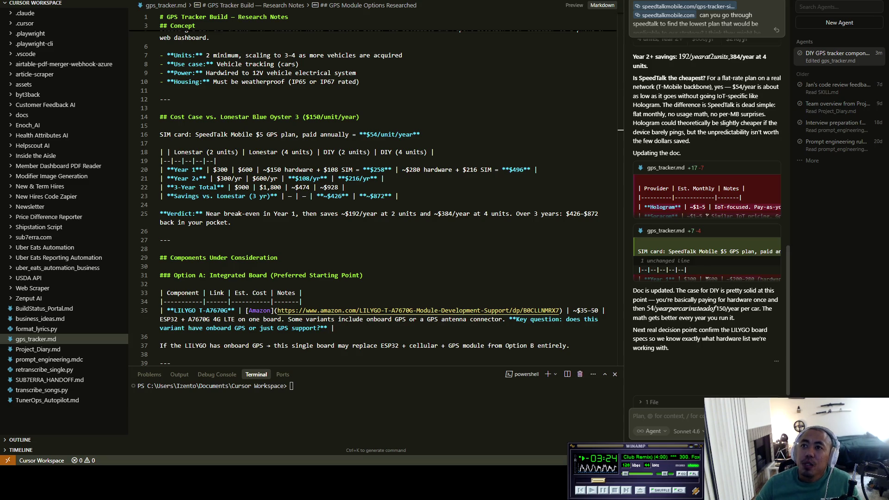
mouse_move(632, 291)
left_mouse_down()
mouse_move(760, 291)
mouse_move(685, 299)
mouse_move(778, 299)
mouse_move(649, 309)
left_mouse_up()
mouse_move(708, 308)
left_mouse_down()
mouse_move(743, 299)
mouse_move(772, 308)
mouse_move(745, 308)
mouse_move(762, 309)
mouse_move(734, 317)
mouse_move(736, 330)
mouse_move(671, 330)
mouse_move(691, 330)
mouse_move(701, 318)
mouse_move(735, 318)
mouse_move(633, 331)
mouse_move(766, 331)
mouse_move(648, 330)
mouse_move(767, 339)
mouse_move(669, 349)
left_mouse_up()
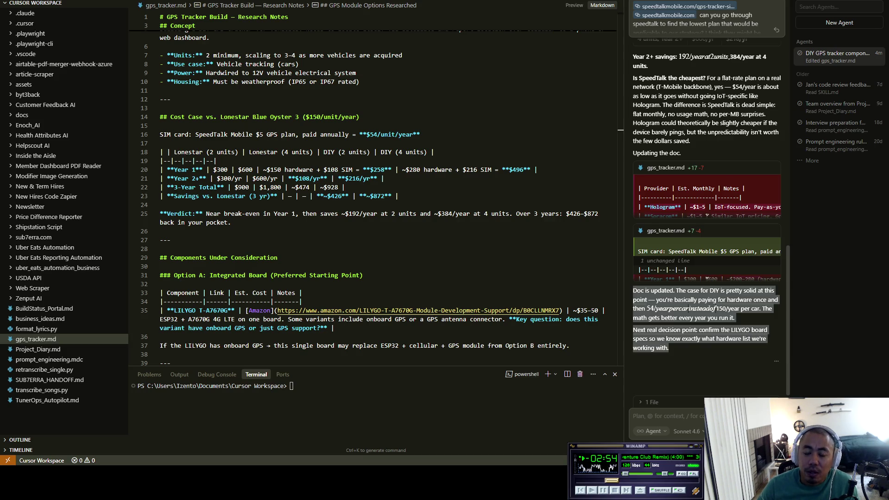
Send the agent a question on whether Render.com hosting for location pings is needed and its cost.
left_click(666, 415)
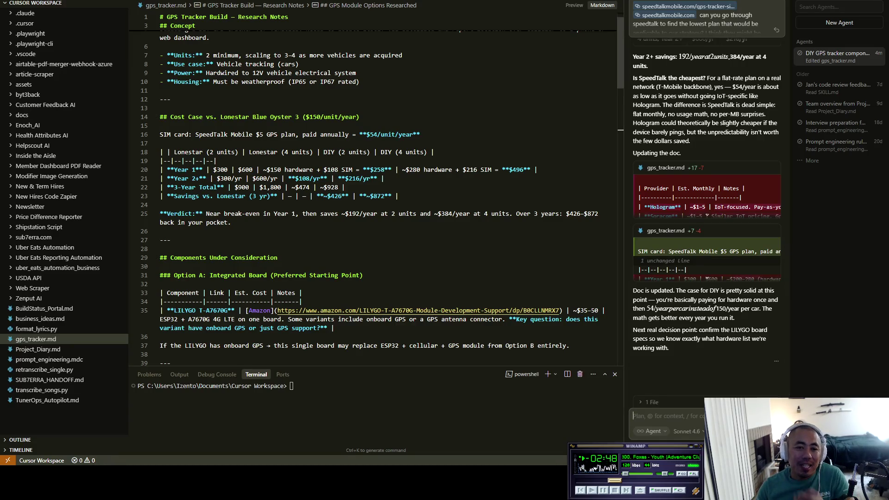
type("cons")
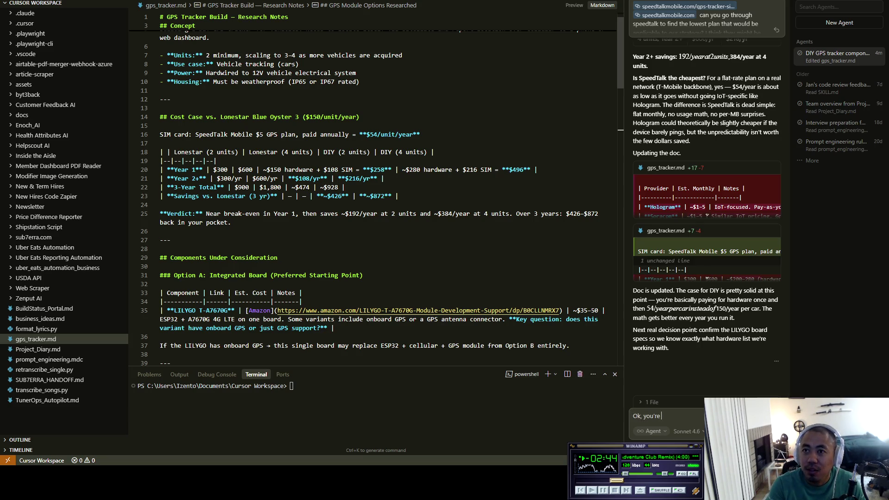
type("idering")
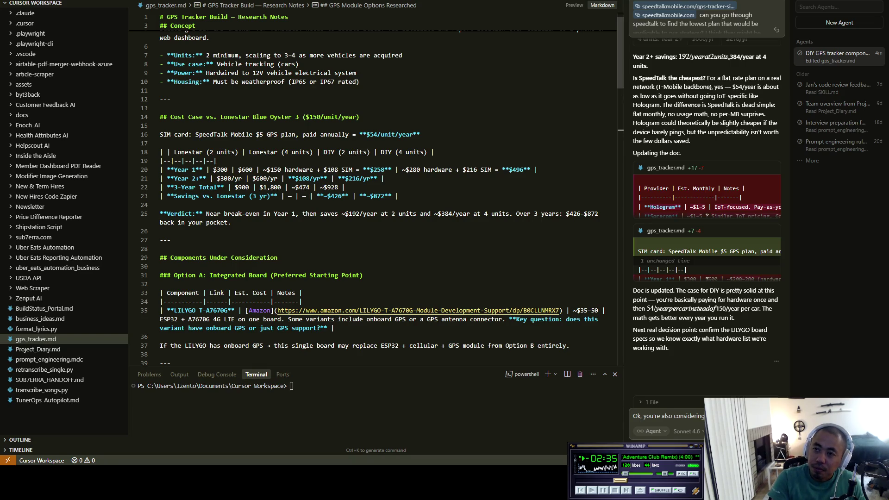
type("Like on Render.com for pin")
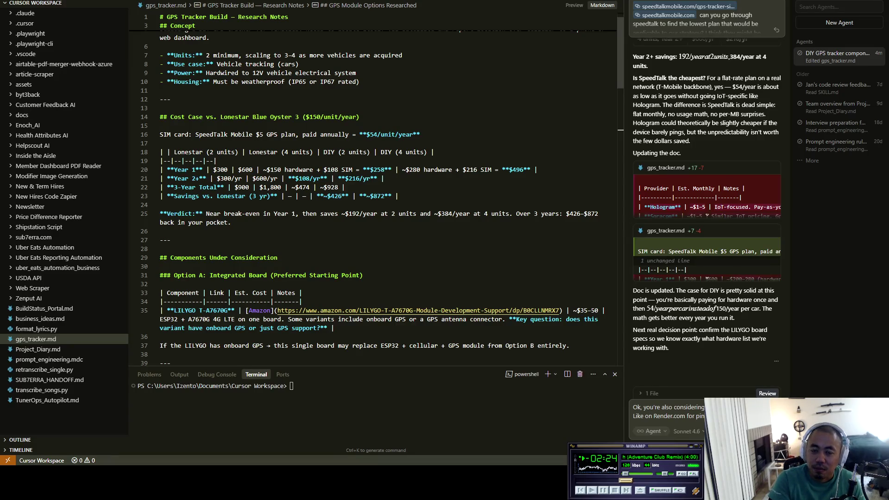
type("eeded?")
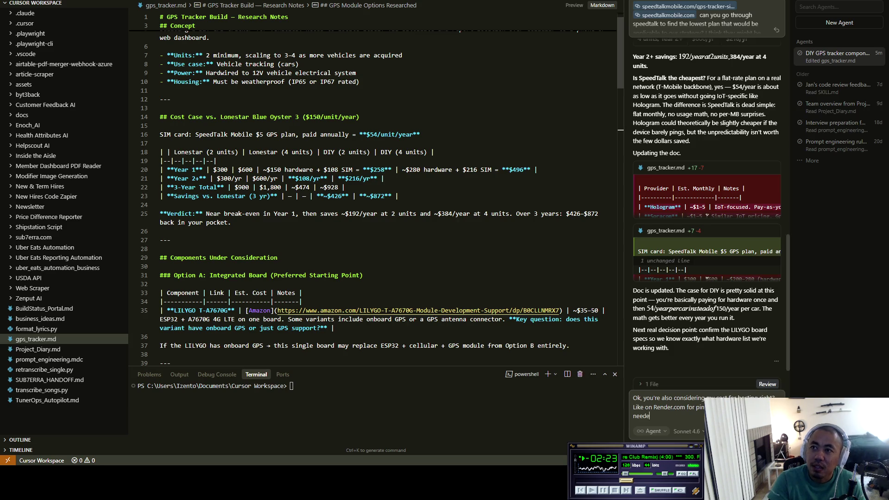
key("Return")
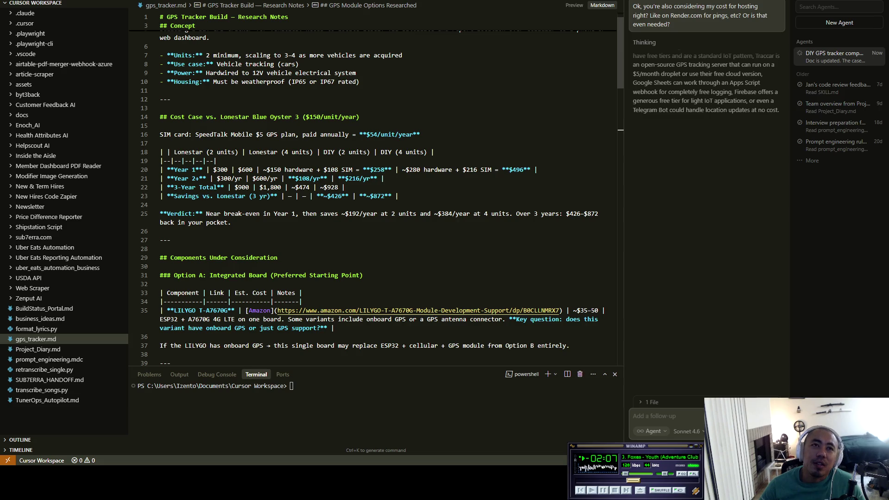
Place the caret in the notes' verdict line while the agent's hosting-tier reply streams in.
left_click(280, 213)
scroll(280, 236, "up", 1)
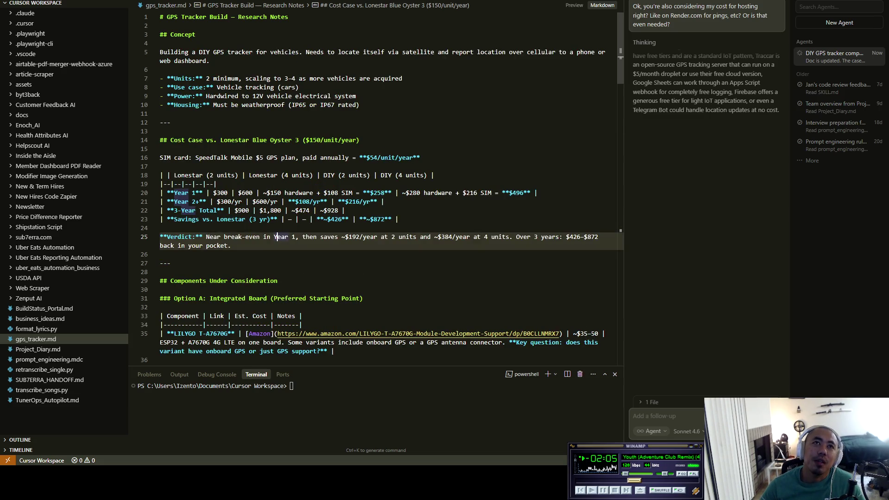
scroll(280, 237, "down", 7)
scroll(280, 237, "down", 3)
scroll(280, 237, "down", 3)
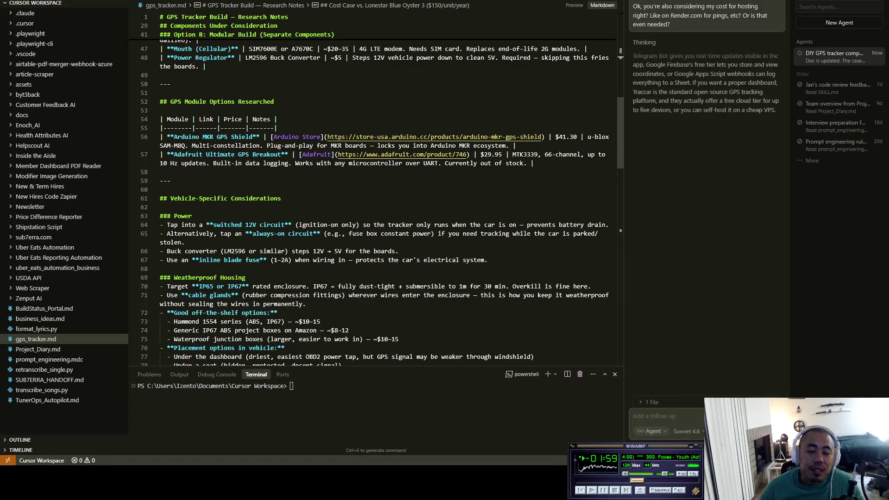
scroll(375, 195, "down", 5)
scroll(375, 194, "down", 3)
scroll(375, 194, "down", 5)
scroll(375, 195, "down", 5)
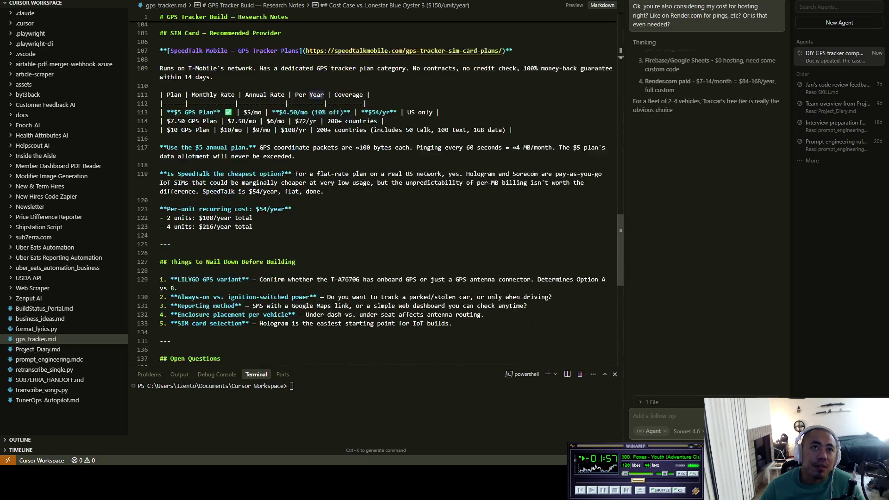
scroll(375, 195, "down", 3)
scroll(375, 195, "down", 2)
scroll(374, 195, "up", 5)
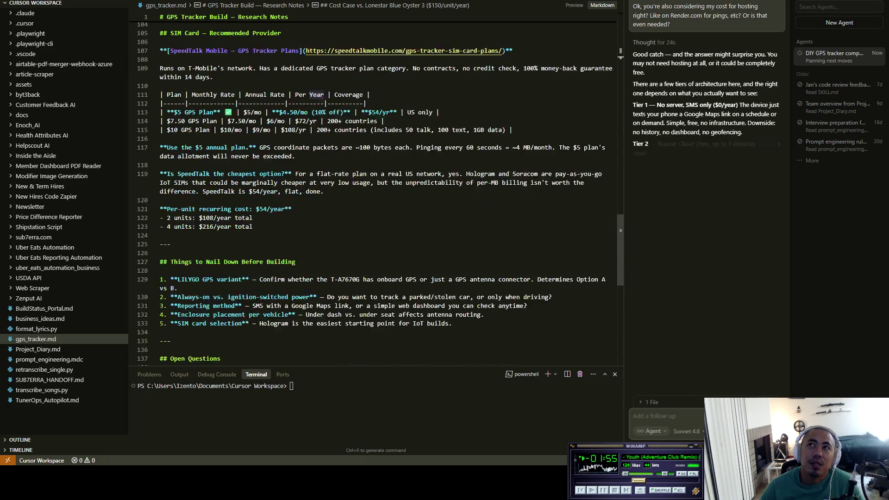
scroll(316, 95, "up", 5)
scroll(306, 91, "up", 5)
scroll(292, 83, "up", 5)
scroll(276, 74, "up", 5)
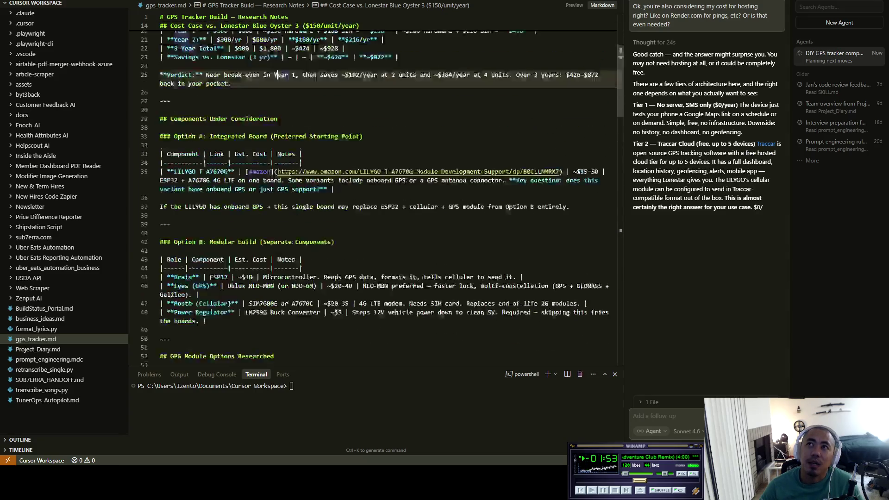
scroll(375, 194, "up", 5)
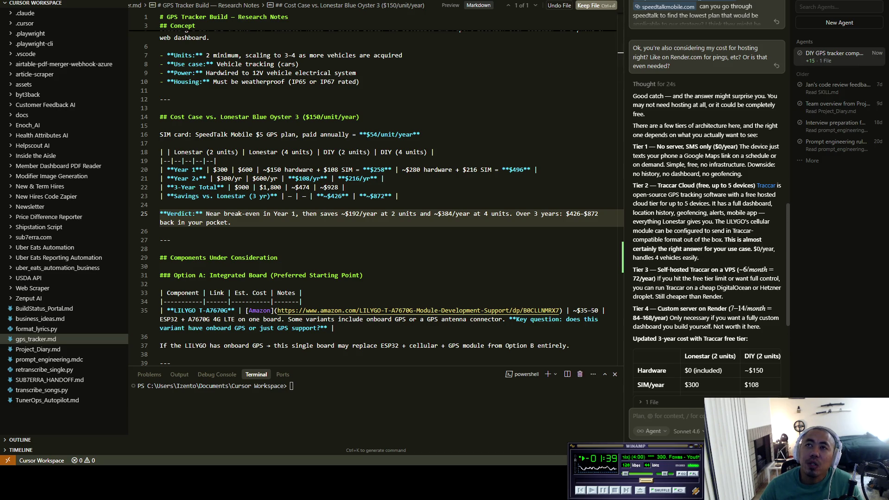
Read through the SMS-only hosting tier heading, description and downsides in the agent's reply.
left_click_drag(649, 147, 741, 147)
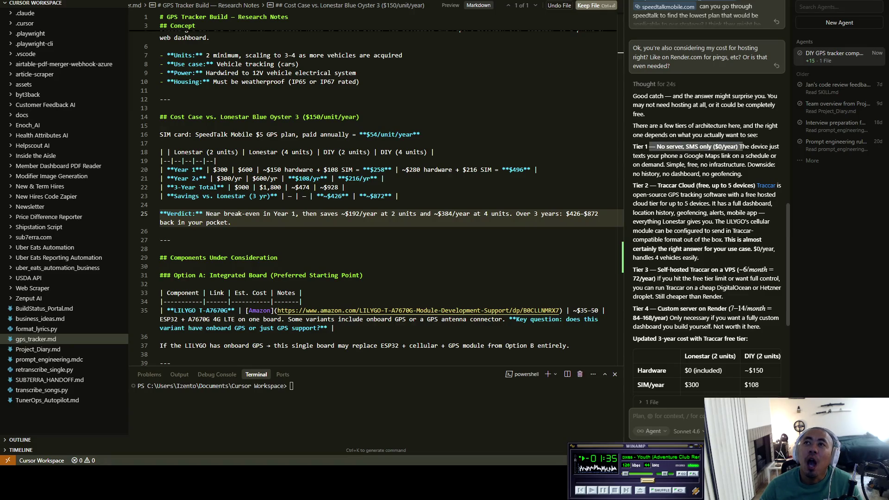
left_click(742, 147)
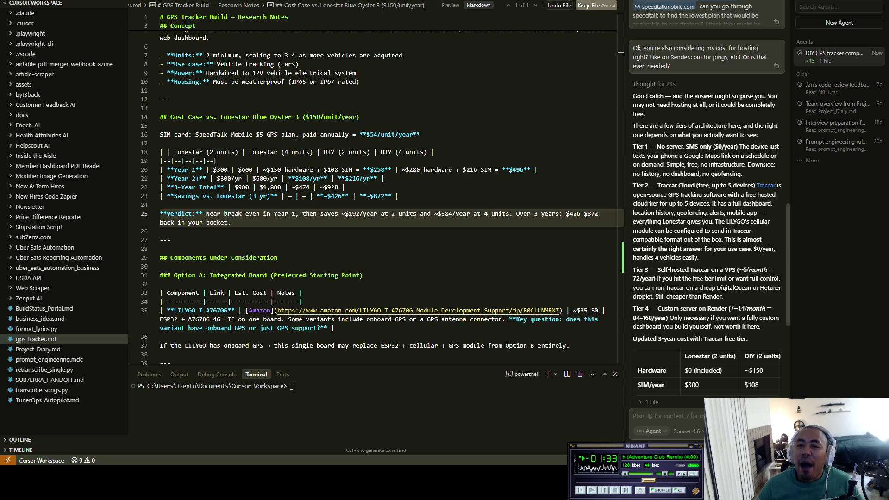
mouse_move(739, 146)
left_mouse_down()
mouse_move(672, 156)
mouse_move(743, 164)
left_mouse_up()
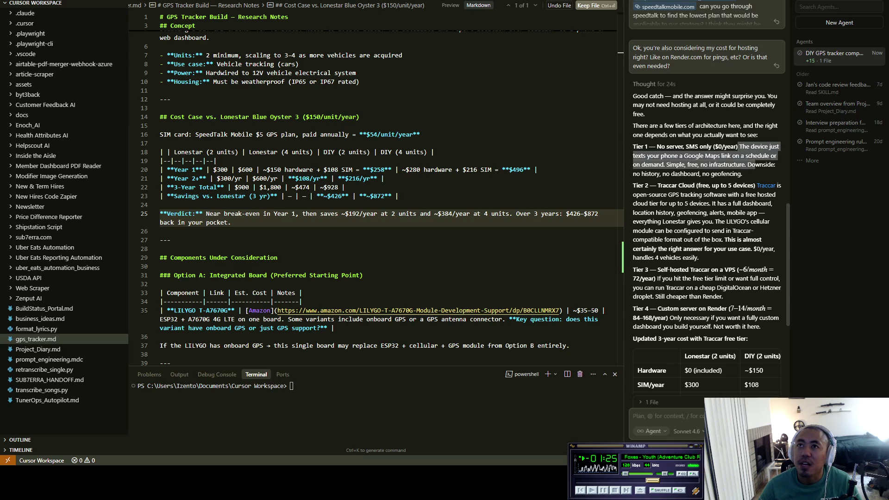
mouse_move(775, 165)
left_mouse_down()
mouse_move(697, 165)
mouse_move(775, 165)
mouse_move(741, 174)
left_mouse_up()
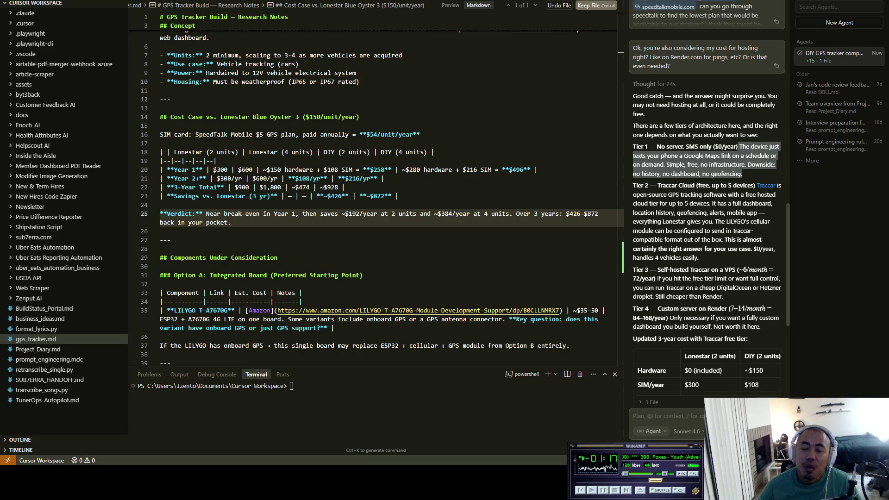
mouse_move(741, 173)
left_mouse_down()
mouse_move(674, 185)
mouse_move(710, 186)
mouse_move(675, 203)
mouse_move(677, 196)
mouse_move(774, 196)
mouse_move(693, 204)
mouse_move(772, 203)
mouse_move(654, 213)
mouse_move(718, 213)
mouse_move(722, 221)
mouse_move(660, 221)
mouse_move(768, 222)
mouse_move(755, 231)
mouse_move(678, 230)
mouse_move(709, 221)
mouse_move(751, 231)
mouse_move(664, 240)
mouse_move(726, 231)
mouse_move(731, 240)
mouse_move(761, 239)
mouse_move(704, 249)
mouse_move(770, 248)
mouse_move(653, 258)
mouse_move(663, 250)
mouse_move(698, 258)
left_mouse_up()
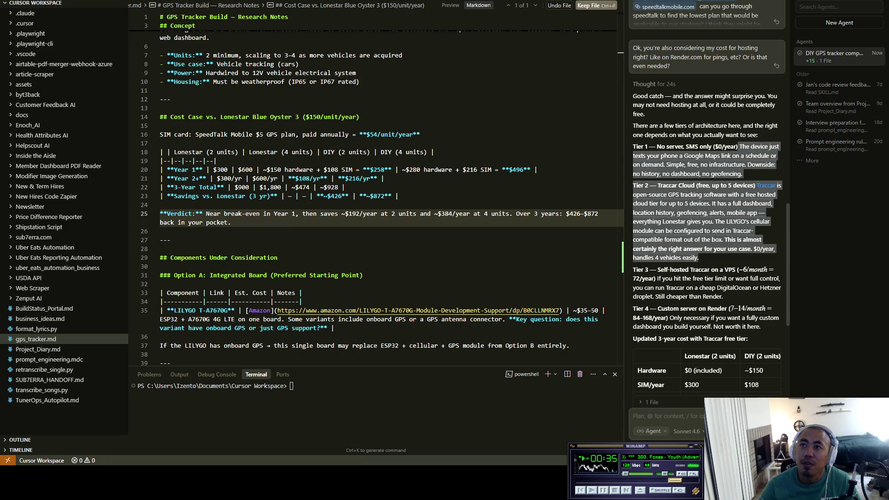
scroll(698, 257, "down", 1)
scroll(698, 258, "down", 2)
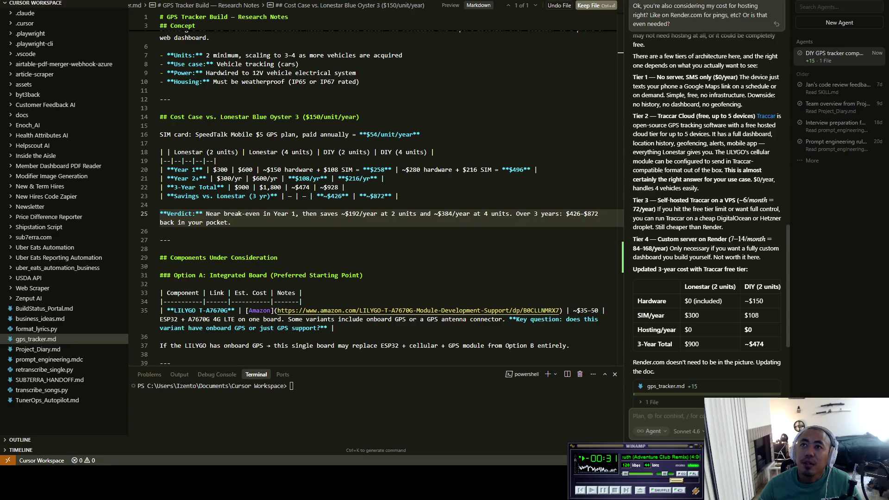
Read through the self-hosted Traccar VPS tier, its cost, and the custom server tier.
left_click_drag(669, 201, 734, 201)
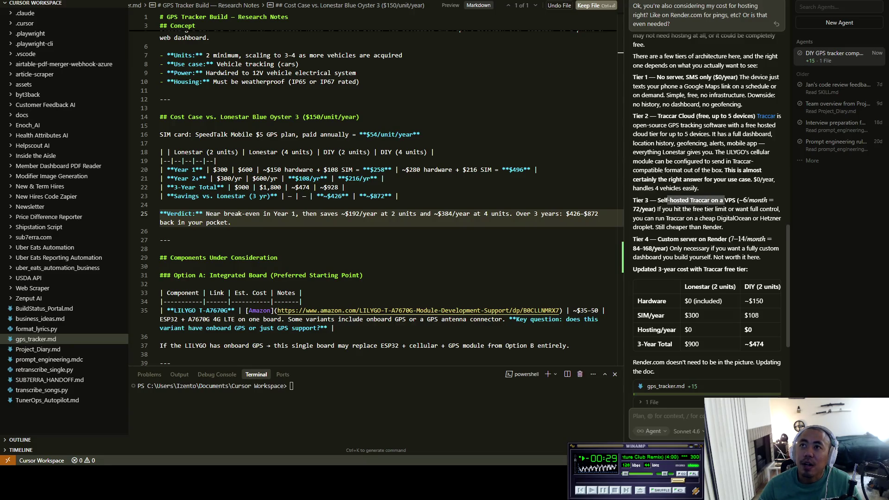
mouse_move(734, 201)
left_mouse_down()
mouse_move(681, 210)
mouse_move(780, 210)
mouse_move(689, 218)
mouse_move(778, 218)
mouse_move(701, 227)
mouse_move(720, 227)
left_mouse_up()
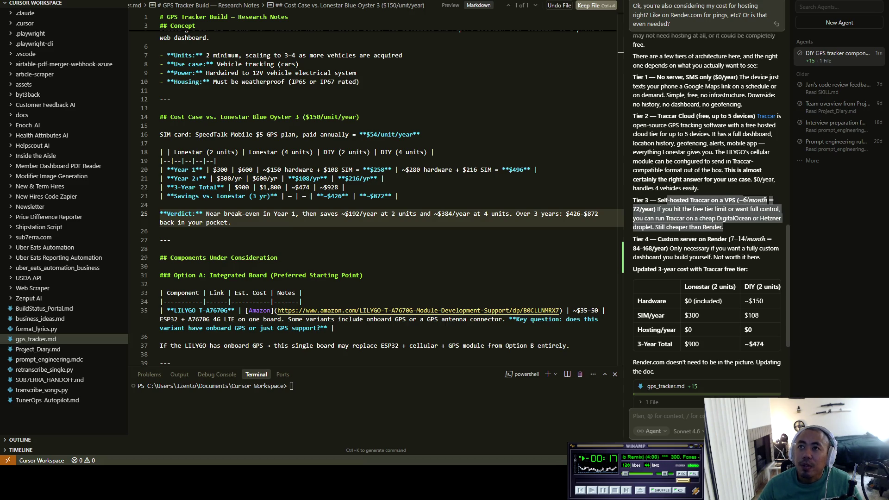
left_click_drag(722, 227, 699, 239)
mouse_move(699, 239)
left_mouse_down()
mouse_move(766, 239)
mouse_move(707, 257)
mouse_move(712, 248)
mouse_move(774, 248)
mouse_move(689, 256)
mouse_move(759, 257)
mouse_move(749, 269)
mouse_move(658, 269)
mouse_move(747, 268)
left_mouse_up()
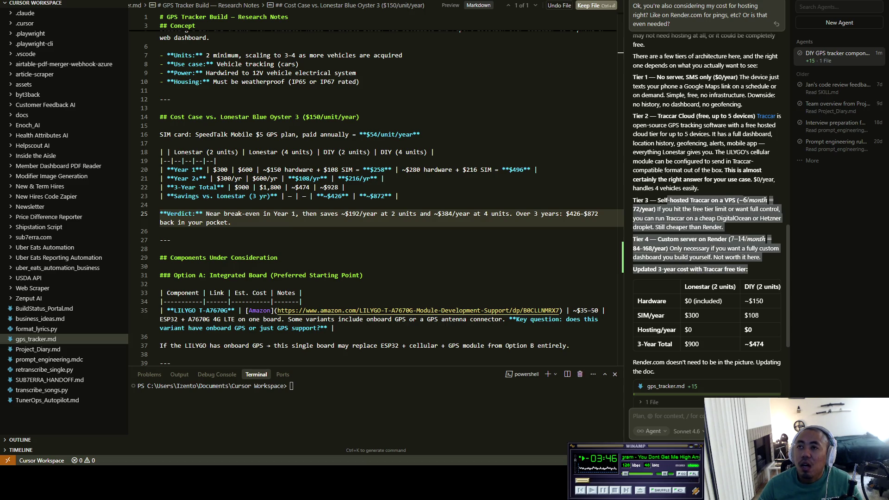
scroll(707, 269, "right", 1)
scroll(707, 268, "right", 1)
scroll(707, 269, "right", 1)
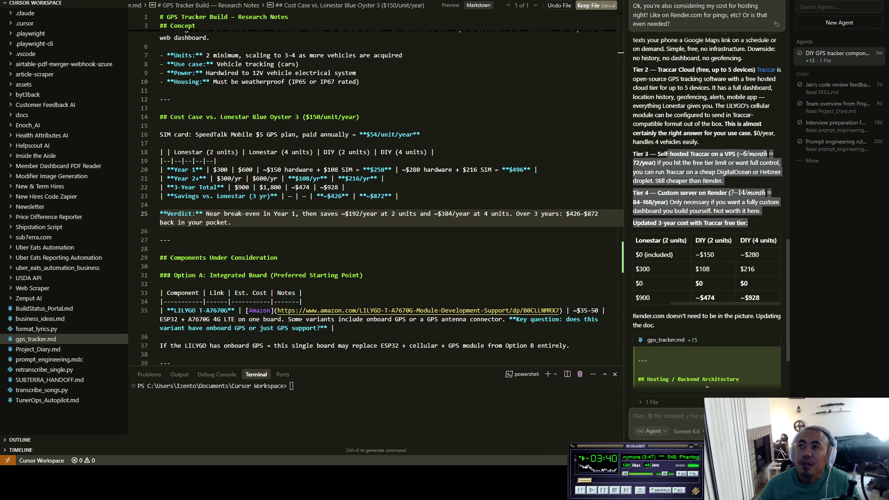
scroll(707, 269, "left", 1)
scroll(707, 269, "left", 1)
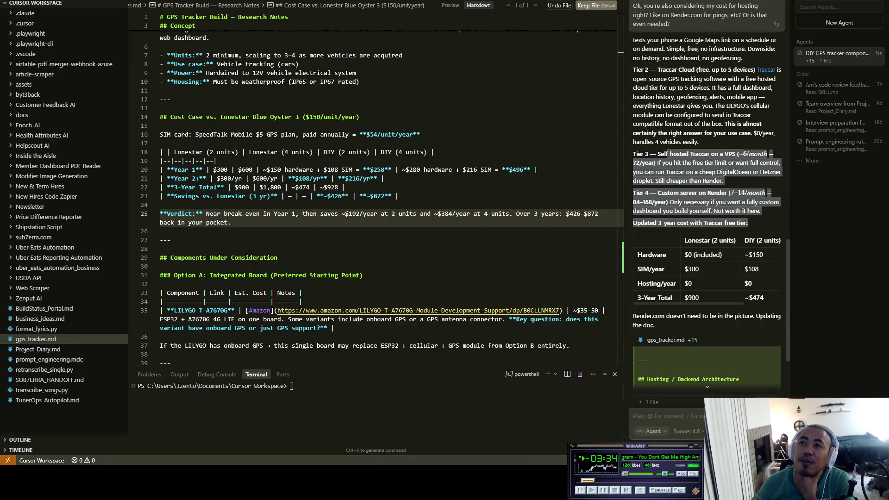
scroll(708, 269, "right", 1)
scroll(707, 269, "right", 1)
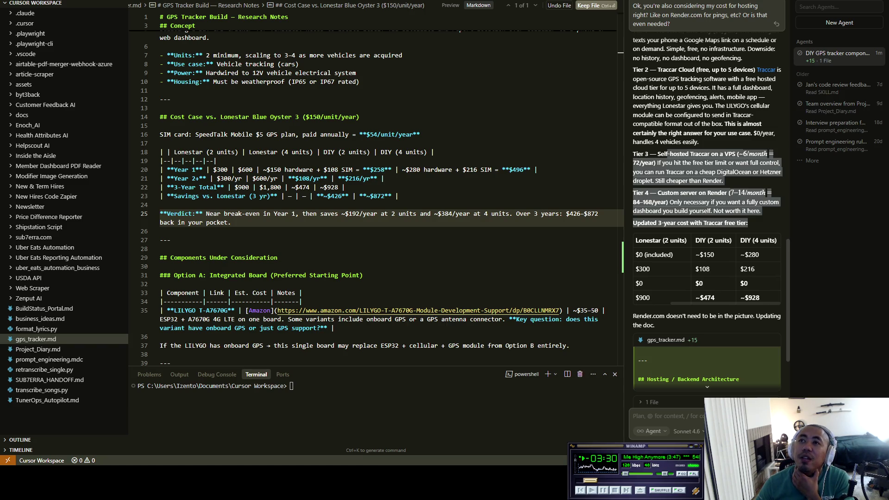
scroll(706, 268, "left", 2)
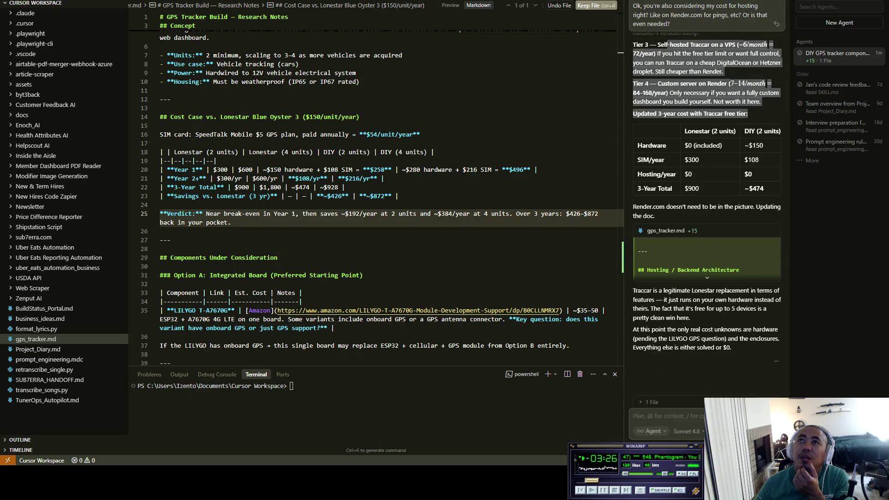
Clear the pending-edits bar in the notes and mark the ~$474 DIY three-year total.
left_click(280, 214)
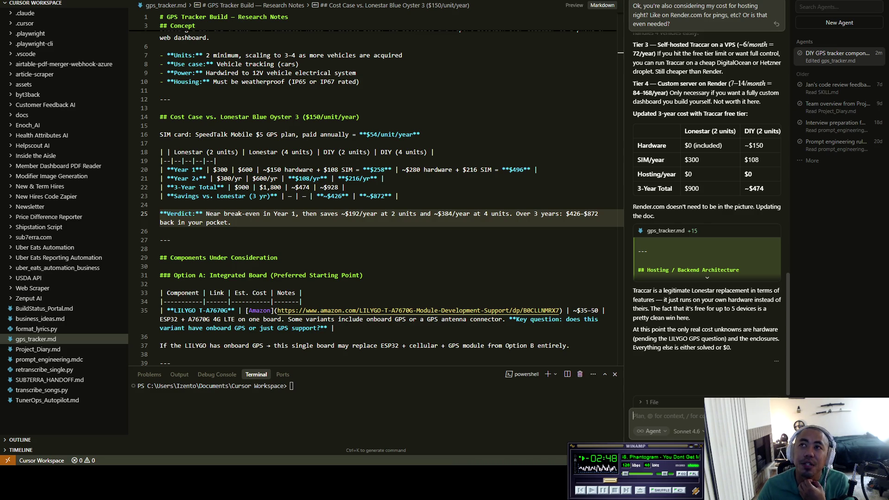
scroll(707, 208, "up", 2)
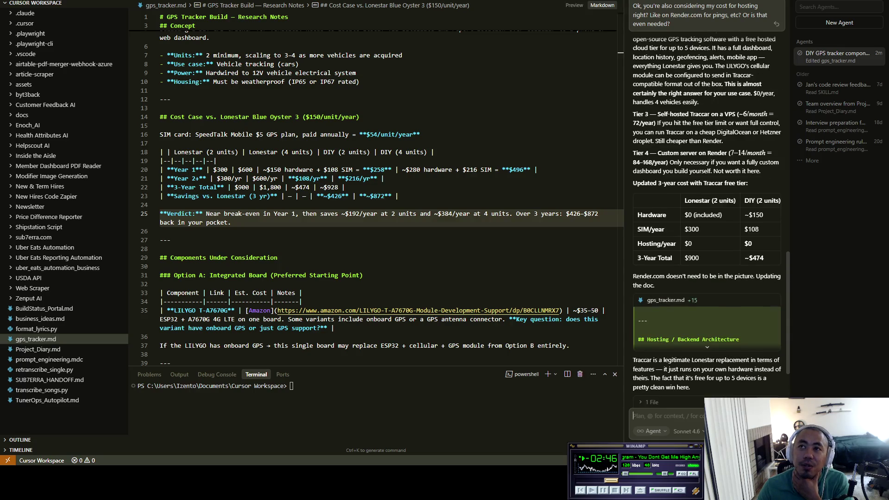
scroll(707, 230, "right", 3)
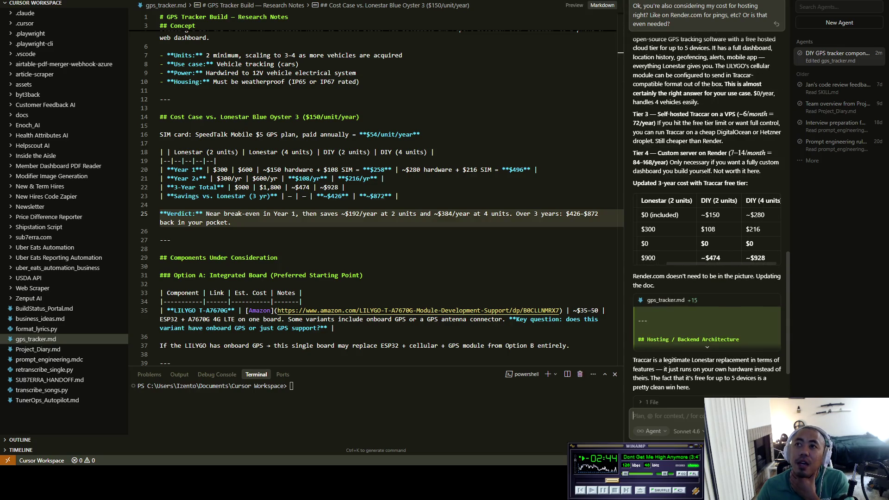
scroll(706, 229, "left", 2)
scroll(707, 229, "left", 1)
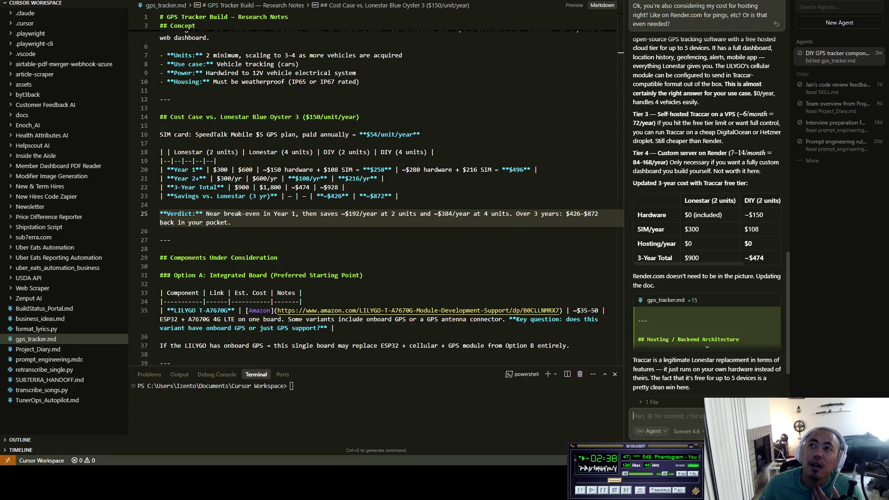
left_click_drag(745, 258, 764, 258)
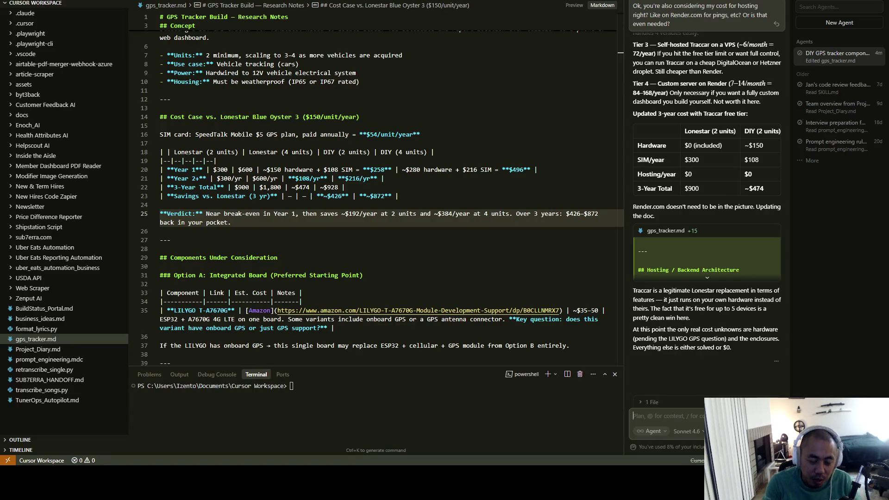
type("Sick, any other remaining c")
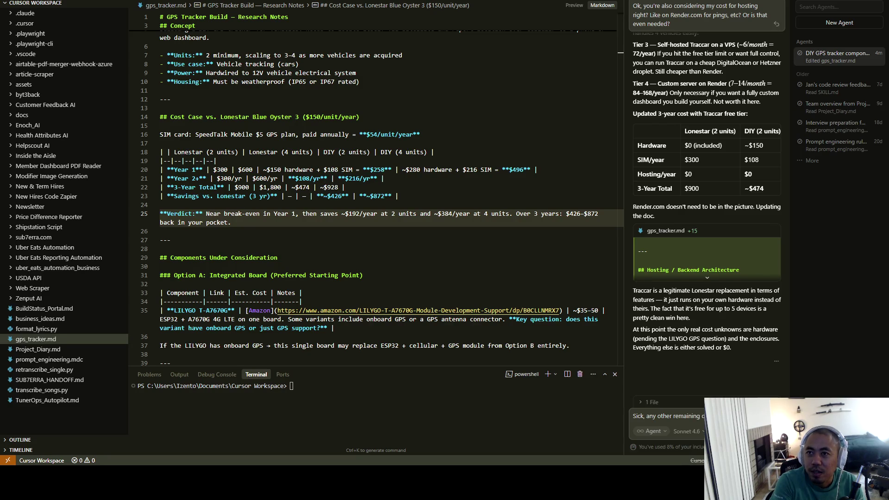
Send the follow-up asking the agent which open questions remain before buying.
key("Return")
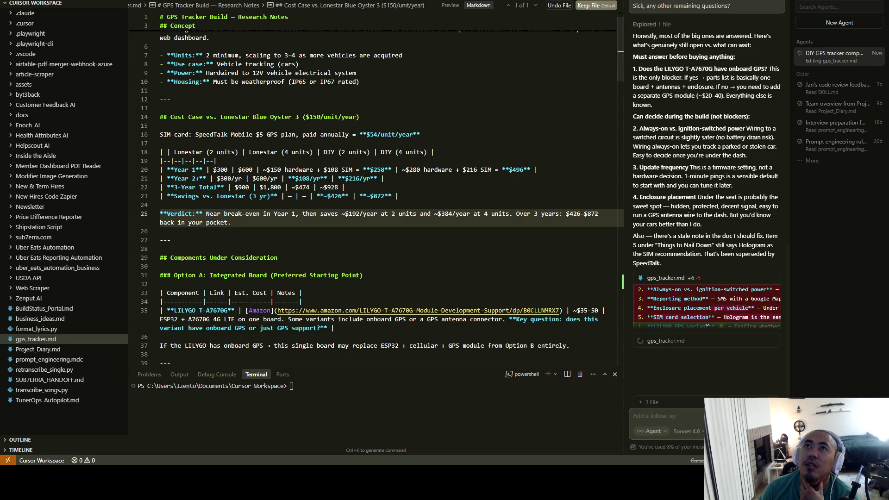
Refocus the notes and dismiss the edit-options menu on the agent's diff.
left_click(276, 213)
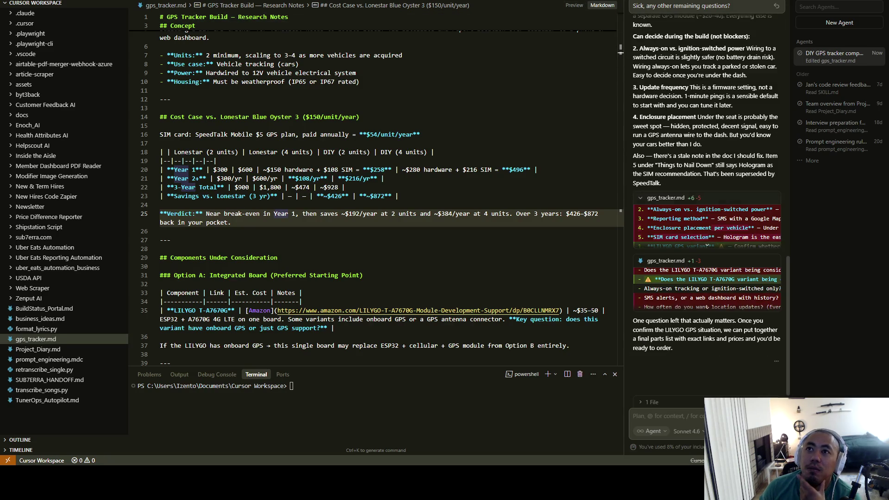
scroll(706, 383, "up", 2)
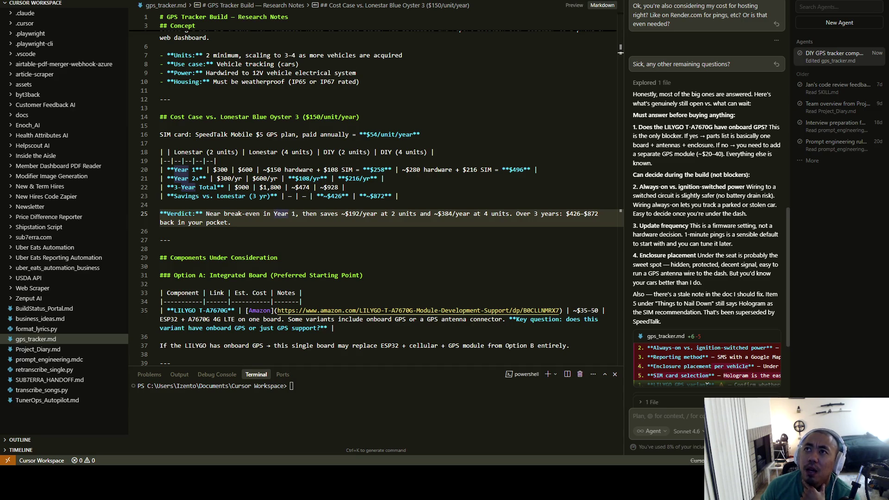
right_click(722, 340)
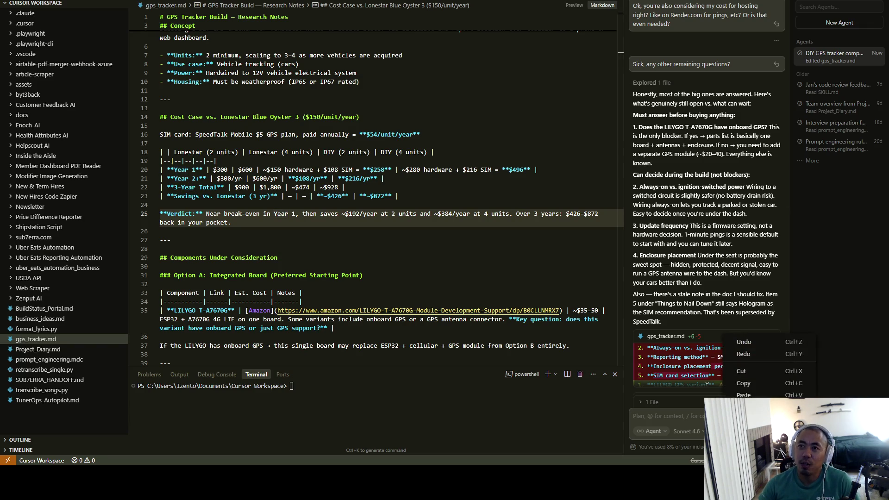
key("Escape")
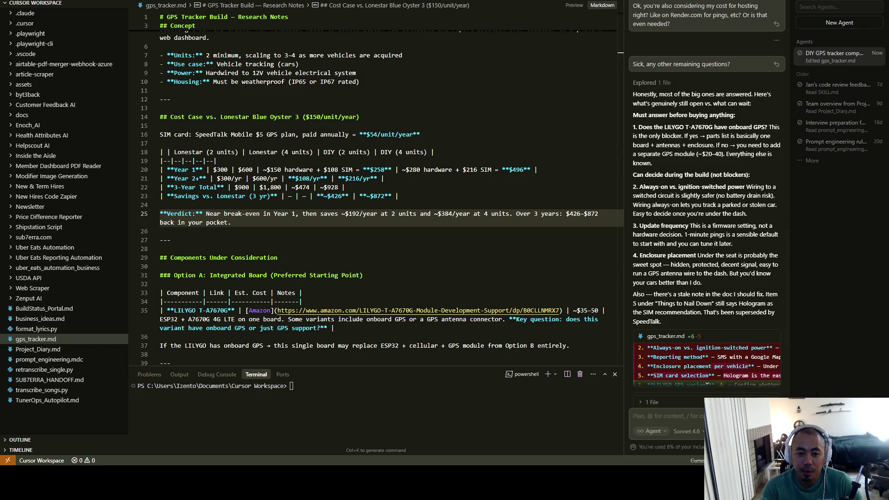
type("I want this fully autonomou")
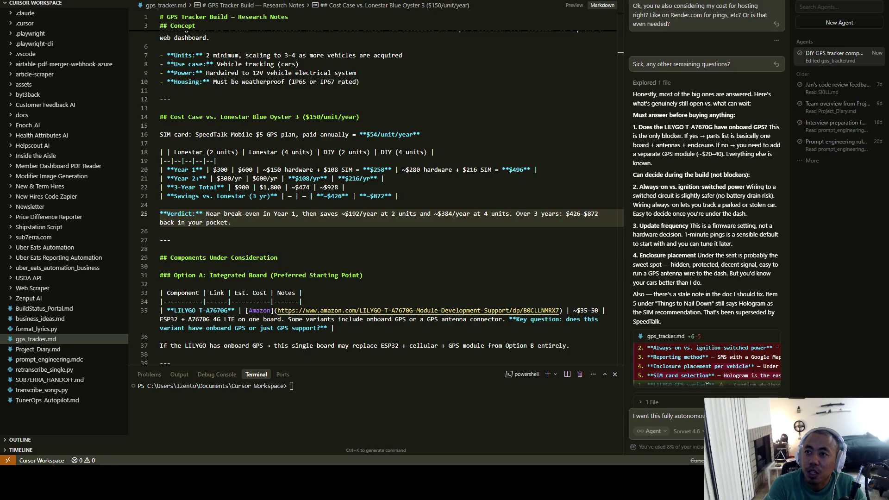
type("the car batter")
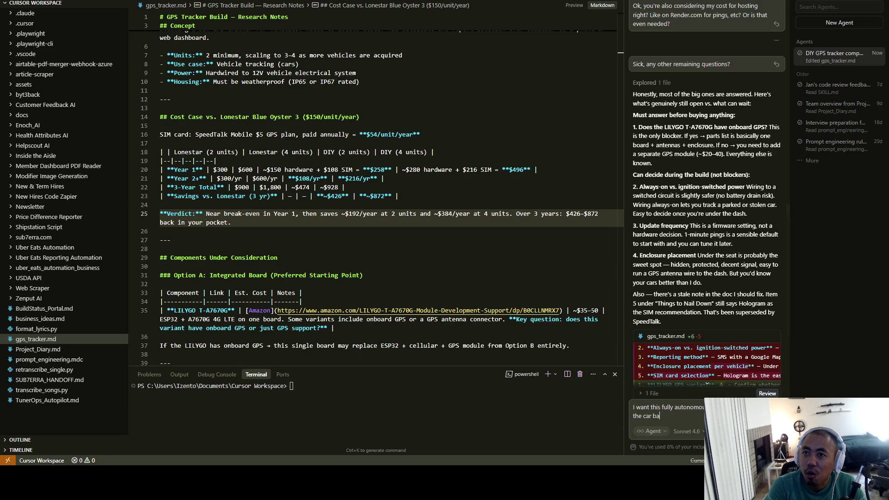
type("y. This way, it")
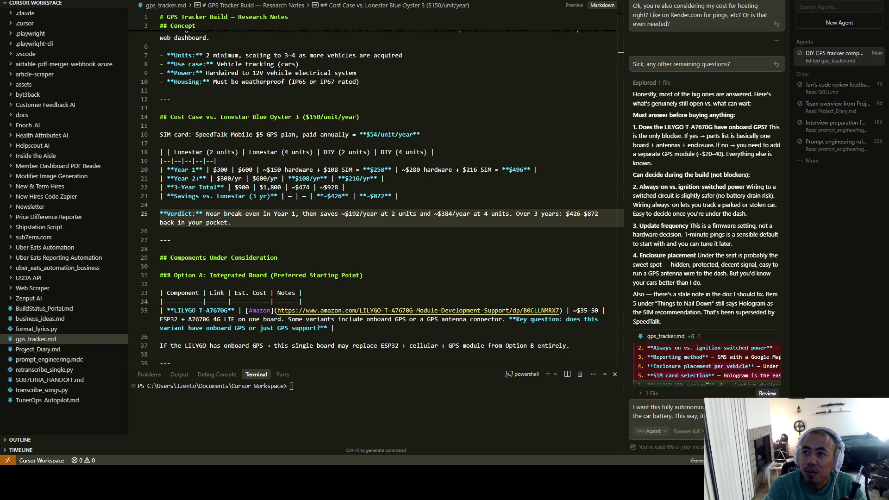
type("rack because it")
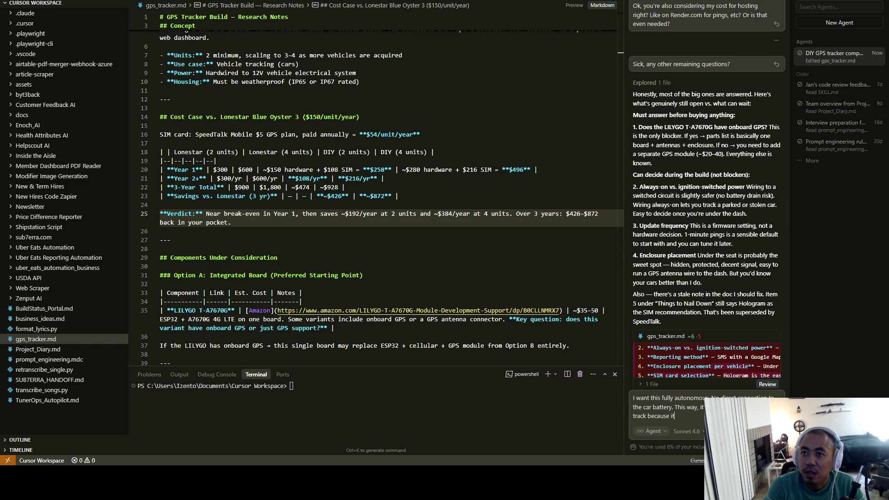
type("'")
Send the autonomy request and the note about not touching the car's electrics.
key("Return")
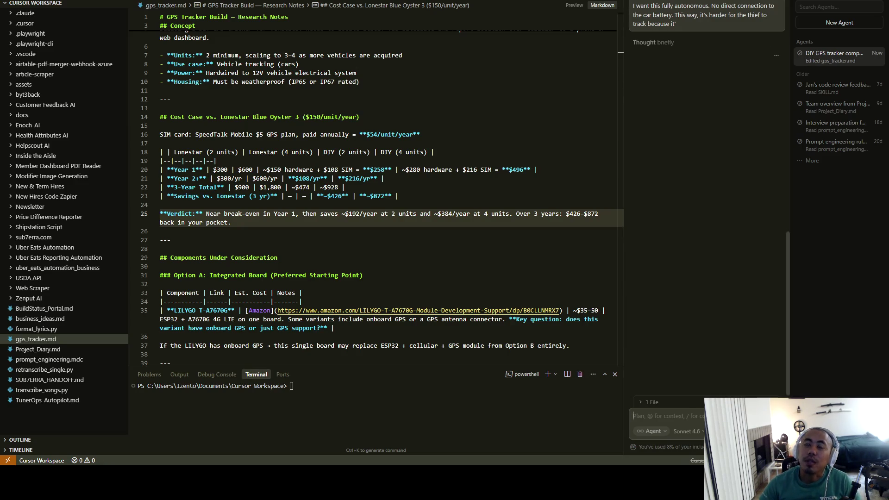
type("because i")
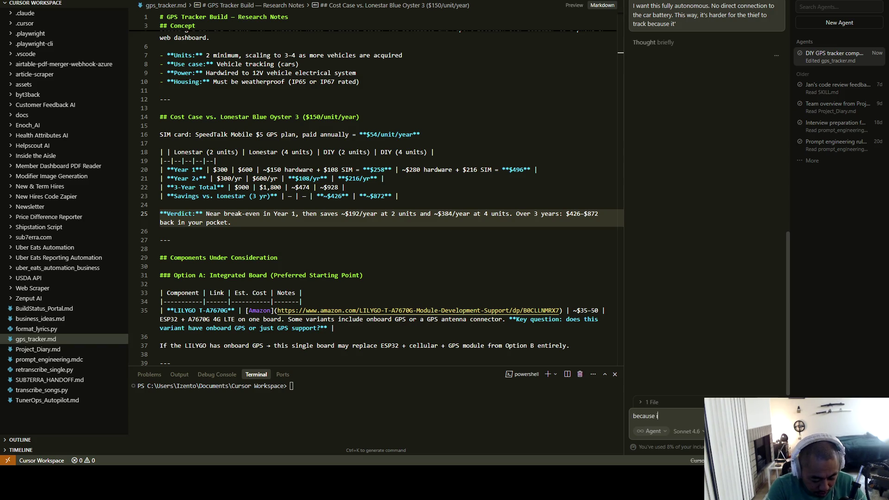
type("t's not con")
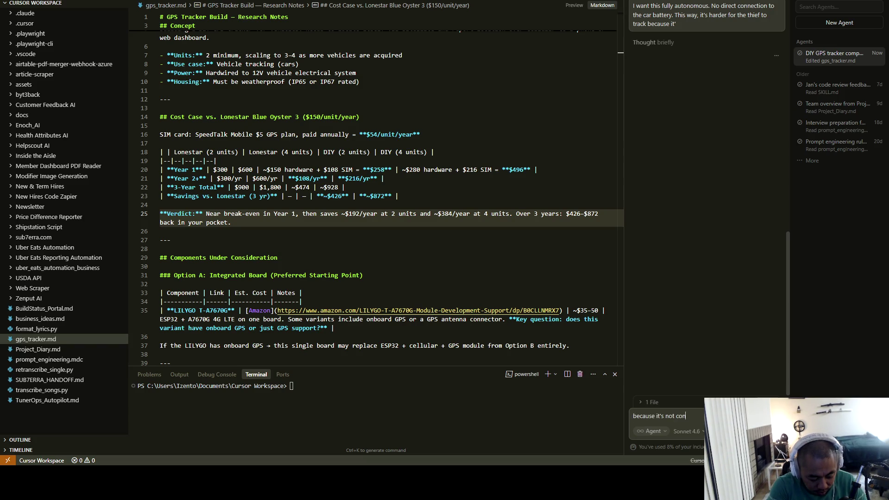
type("nected ")
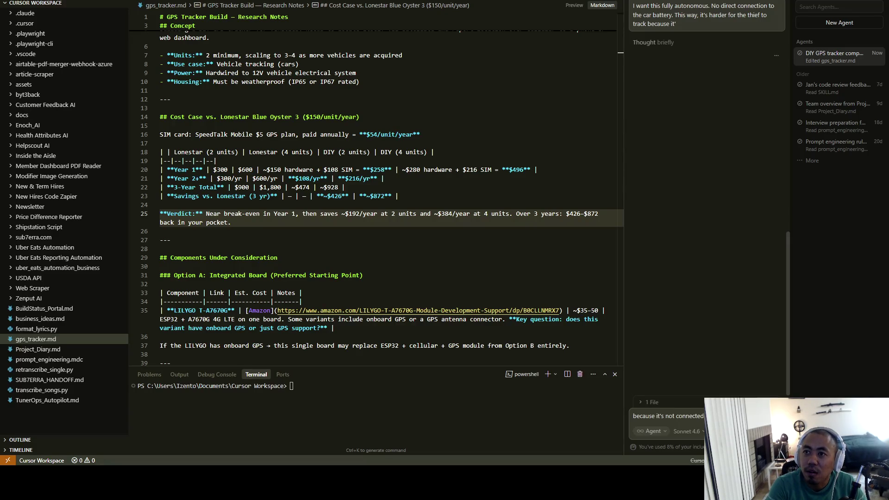
type("system.")
key("Return")
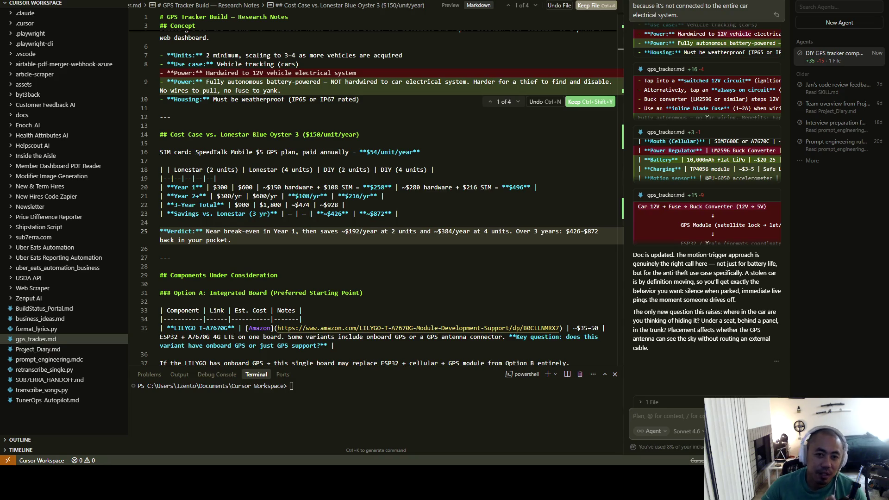
Keep the agent's battery-powered revisions to gps_tracker.md.
key("ctrl+Return")
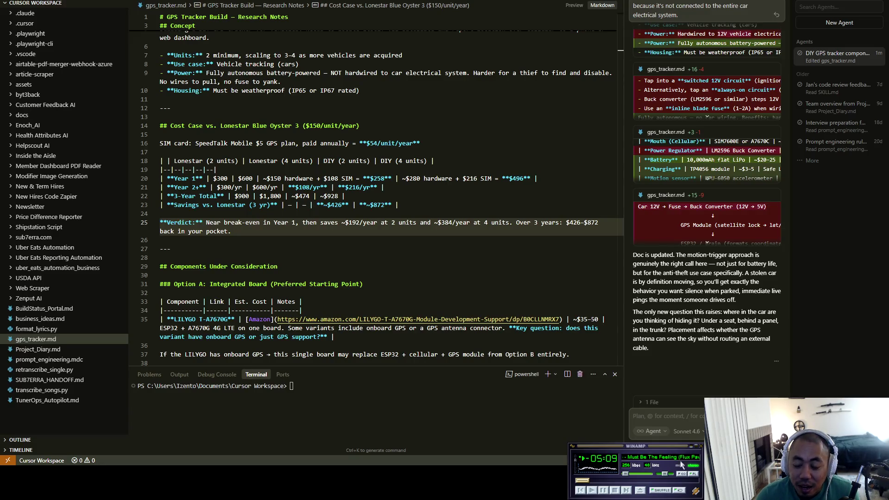
Close the Winamp music player beside Cursor.
left_click(698, 446)
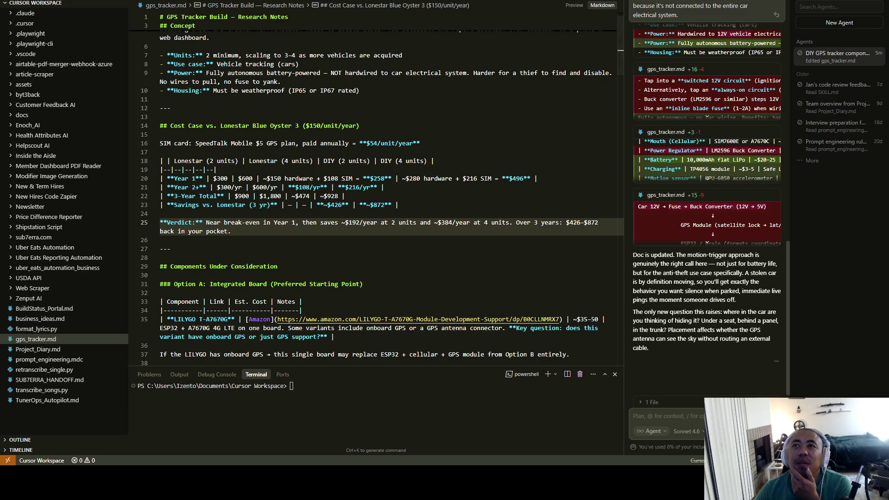
Return focus to the Year-1 break-even verdict line in the notes.
left_click(280, 223)
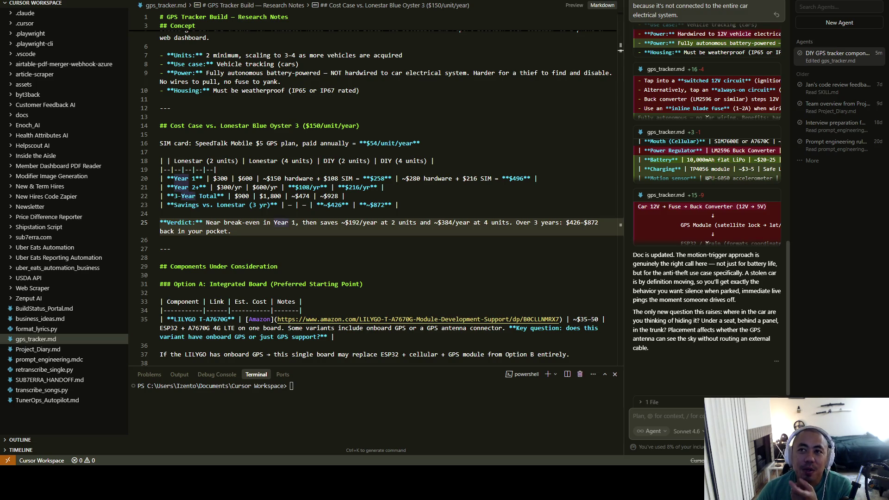
scroll(706, 242, "up", 5)
scroll(707, 241, "up", 5)
scroll(707, 242, "up", 5)
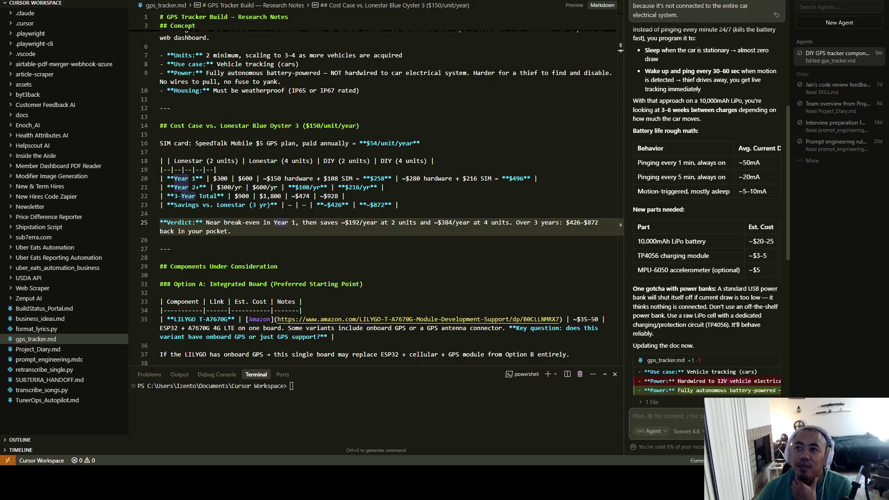
scroll(706, 248, "right", 1)
scroll(706, 248, "right", 2)
scroll(705, 248, "left", 3)
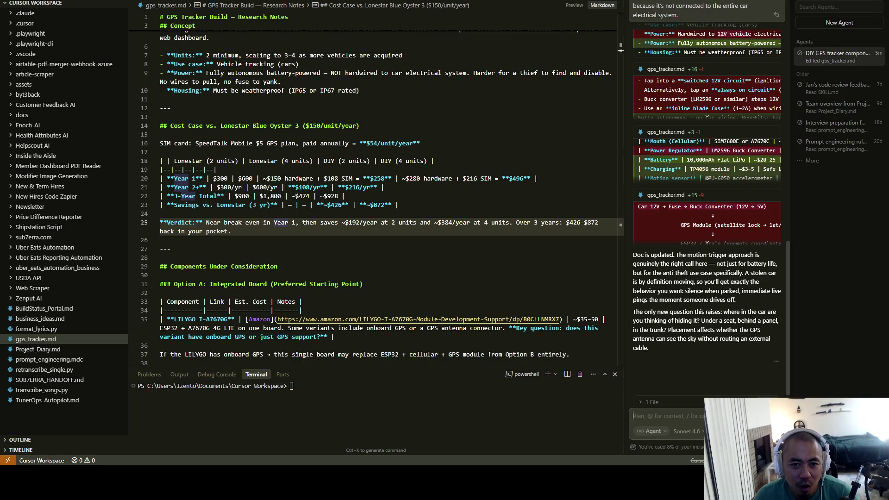
key("ctrl+l")
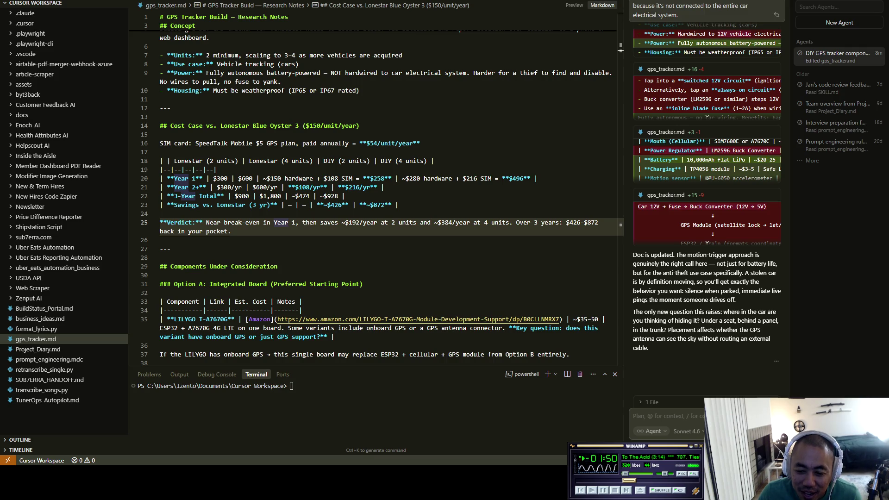
Skip through the playlist past CiDi - By Your Side to Metalstep - War.
key("XF86AudioNext")
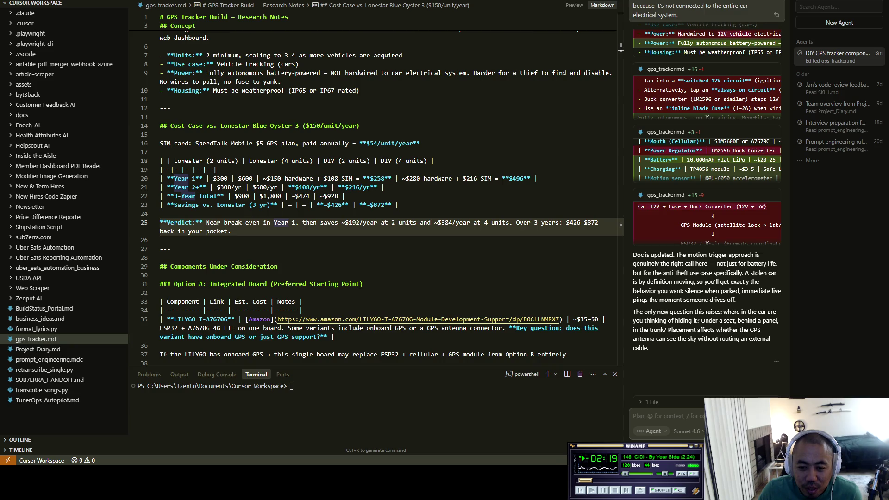
key("XF86AudioNext")
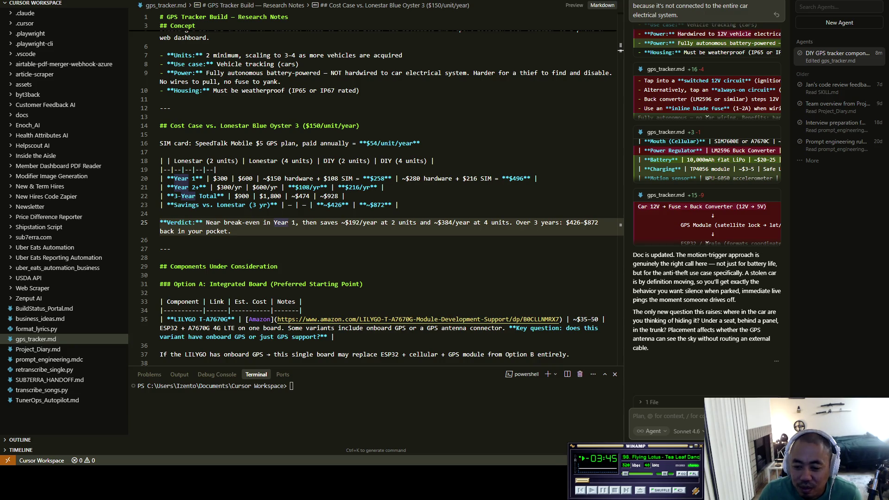
key("XF86AudioNext")
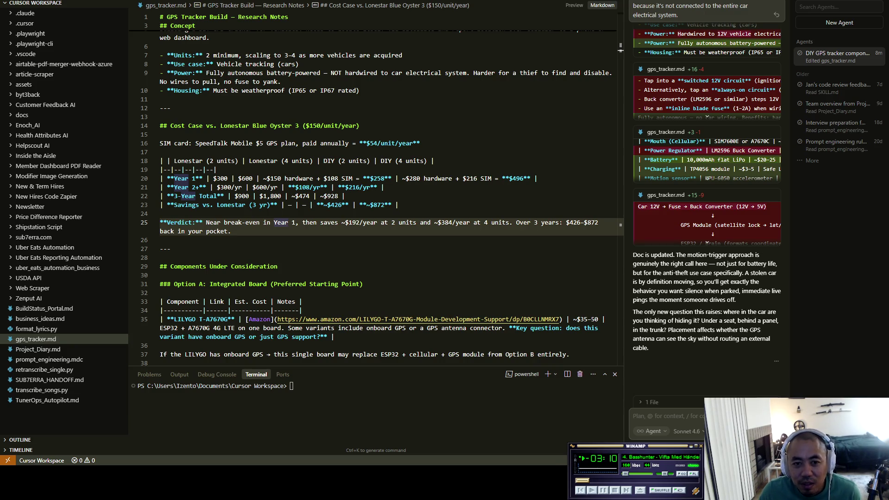
key("XF86AudioNext")
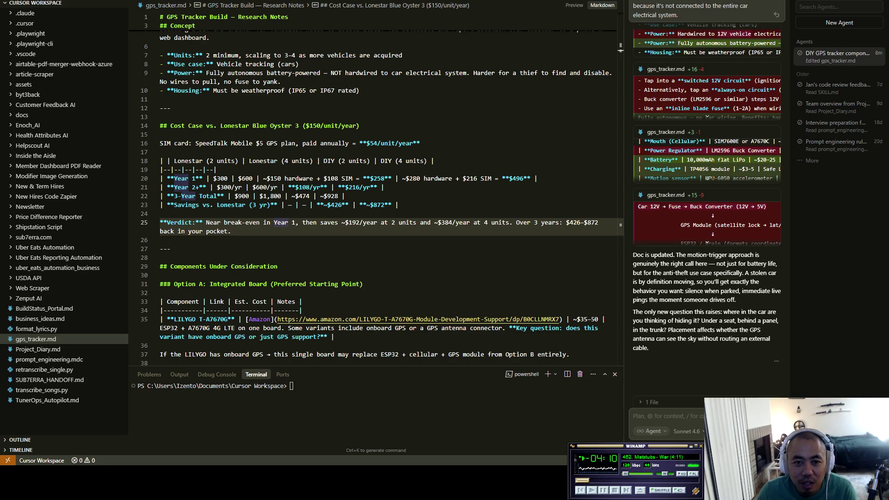